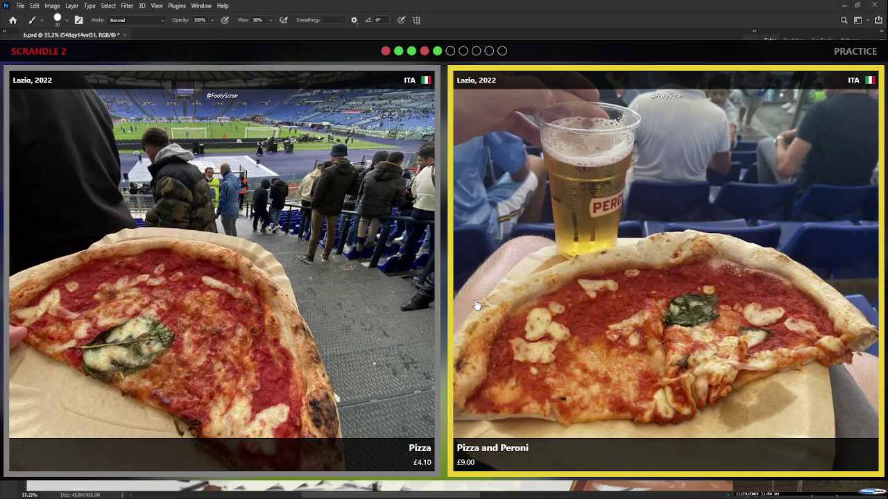
- Pick favourites in the last five Scrandle pairs, ending with the muffin, and dismiss the 7/10 results
click(226, 262)
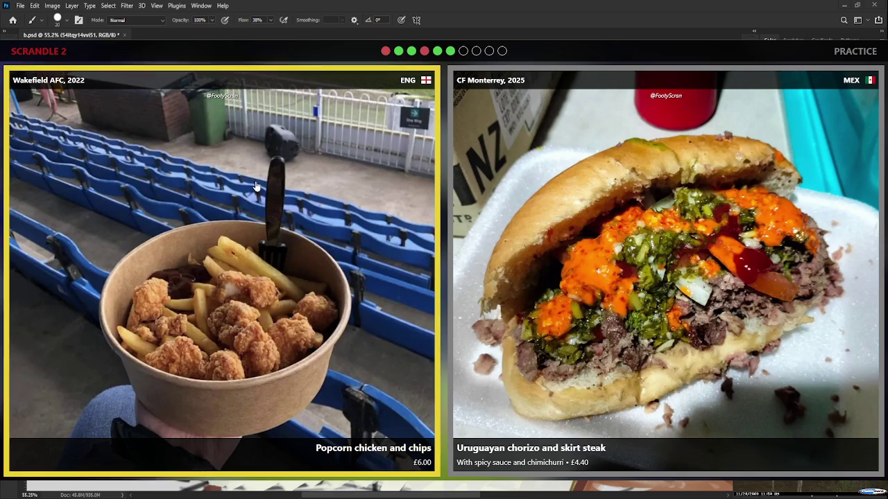
click(575, 270)
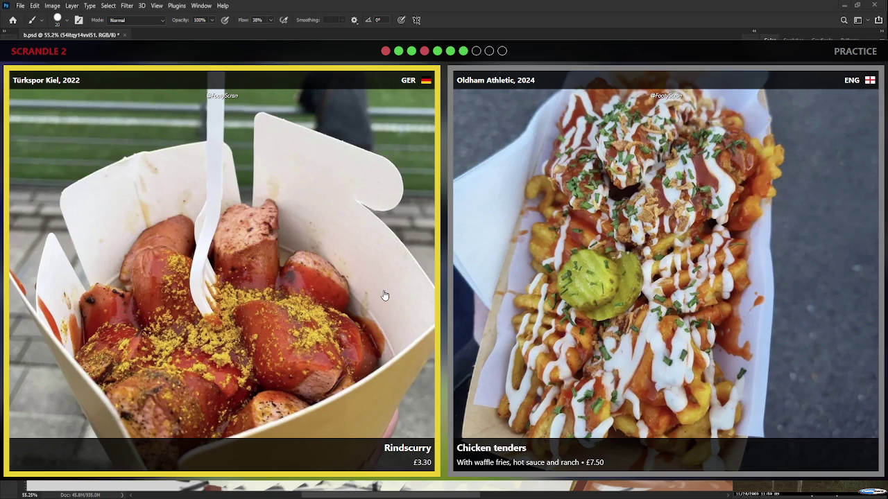
click(279, 269)
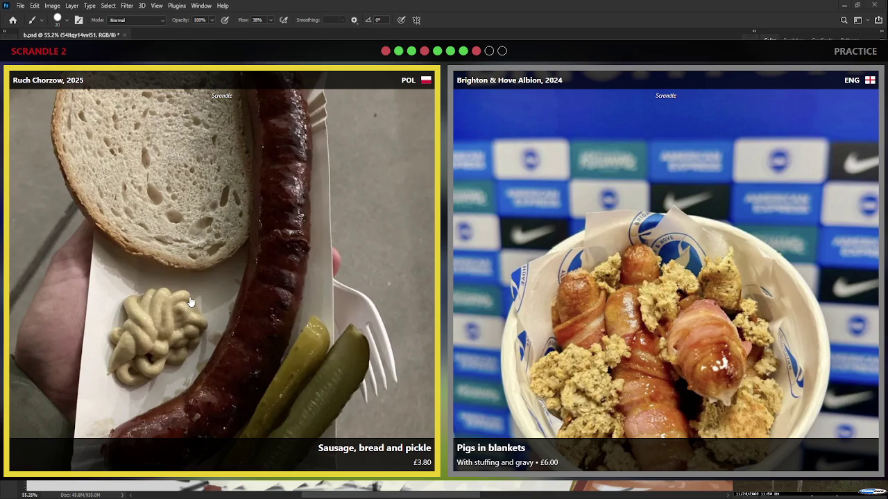
click(696, 323)
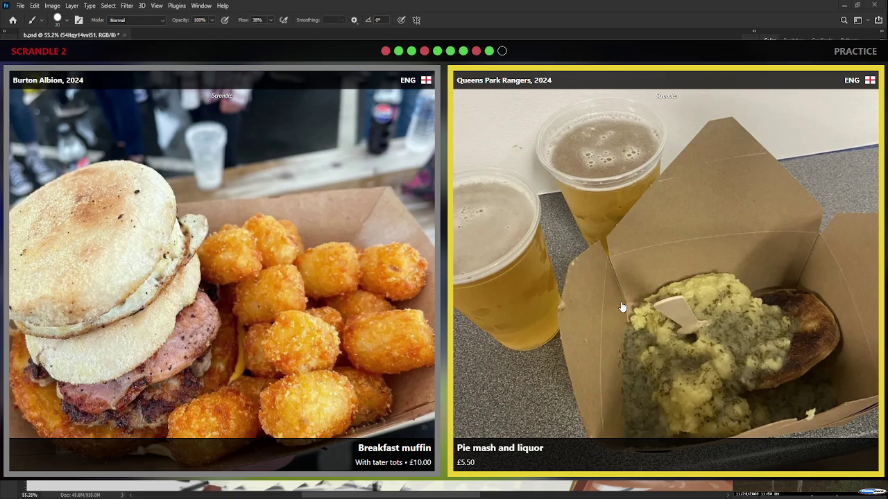
click(236, 325)
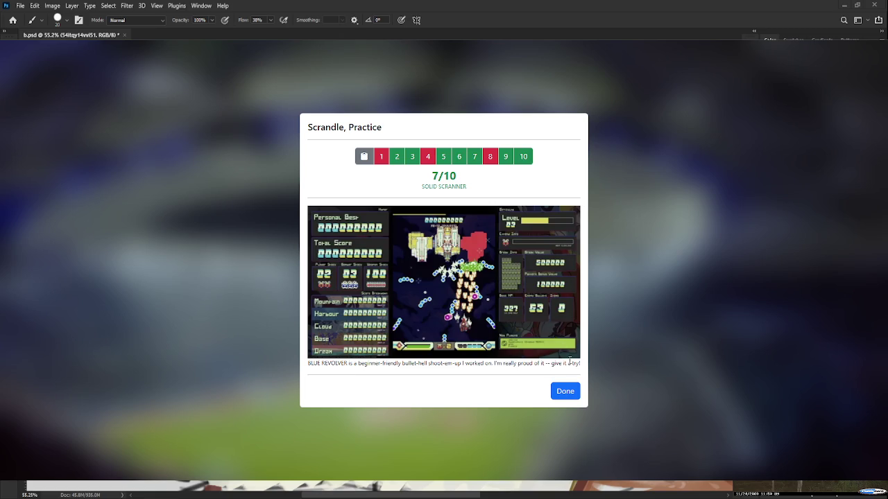
click(564, 390)
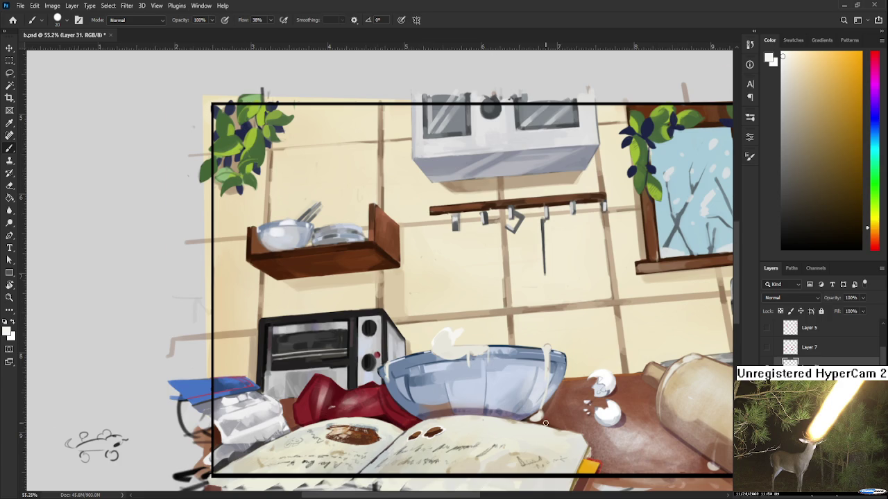
- Zoom in and out and pan across the kitchen painting in b.psd
scroll(546, 430, up, 3)
scroll(392, 400, down, 3)
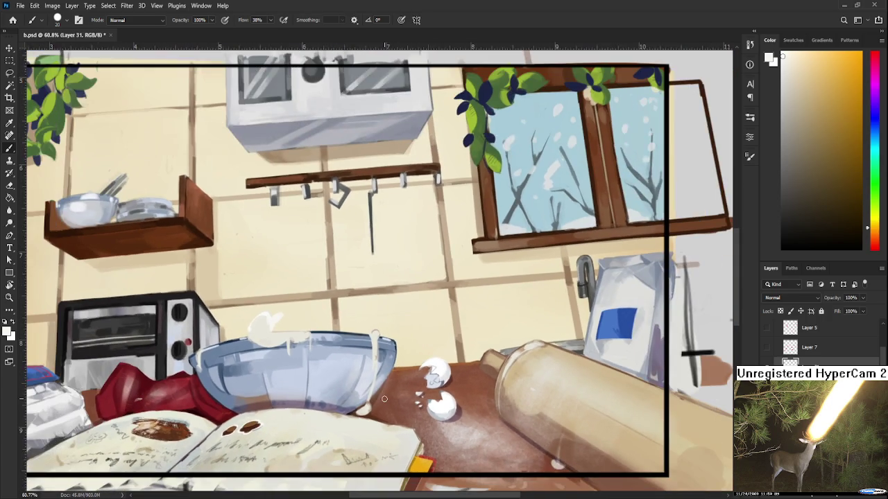
scroll(392, 399, up, 1)
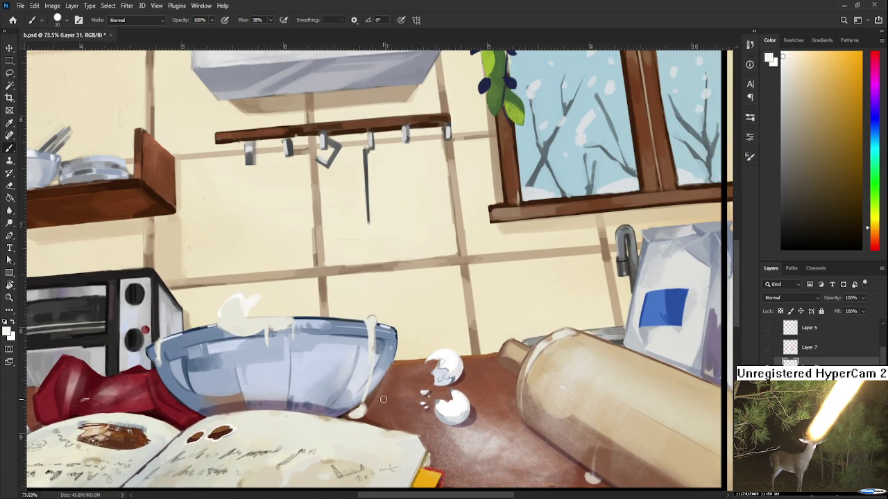
scroll(382, 409, down, 1)
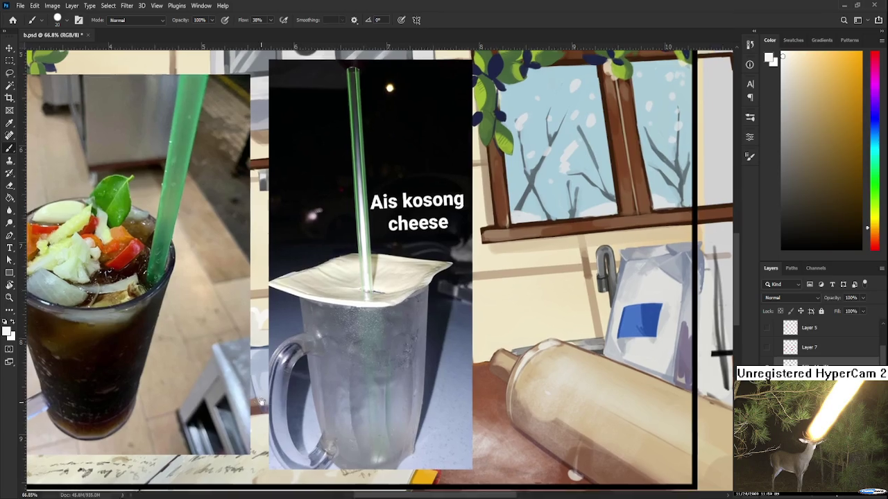
mouse_move(262, 401)
mouse_down()
mouse_move(356, 410)
mouse_move(412, 399)
mouse_up()
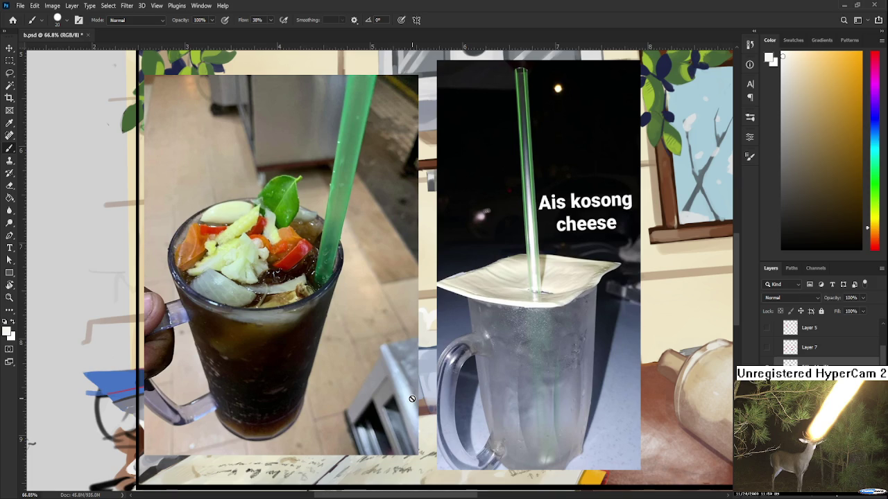
- Zoom in and out repeatedly to inspect the drink photos over the kitchen painting
scroll(344, 241, up, 2)
scroll(319, 247, up, 2)
scroll(277, 253, up, 2)
scroll(276, 253, down, 2)
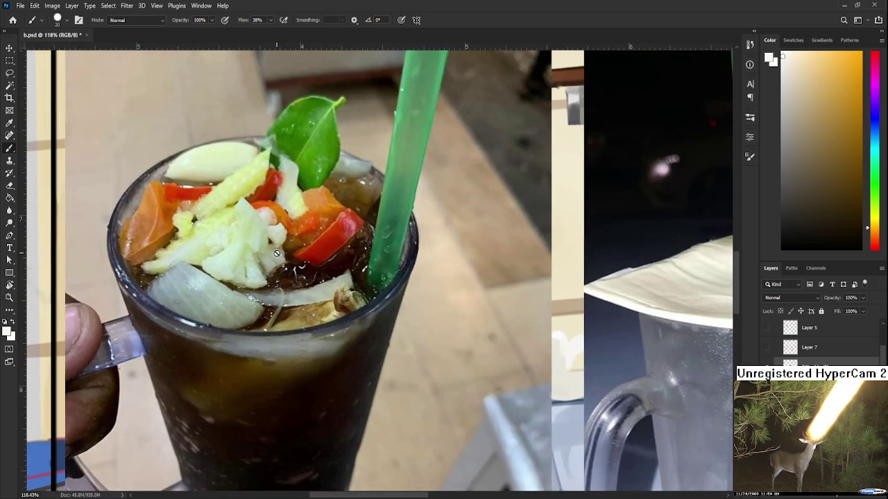
scroll(277, 260, down, 1)
scroll(279, 267, down, 1)
scroll(279, 267, down, 1)
scroll(274, 277, down, 1)
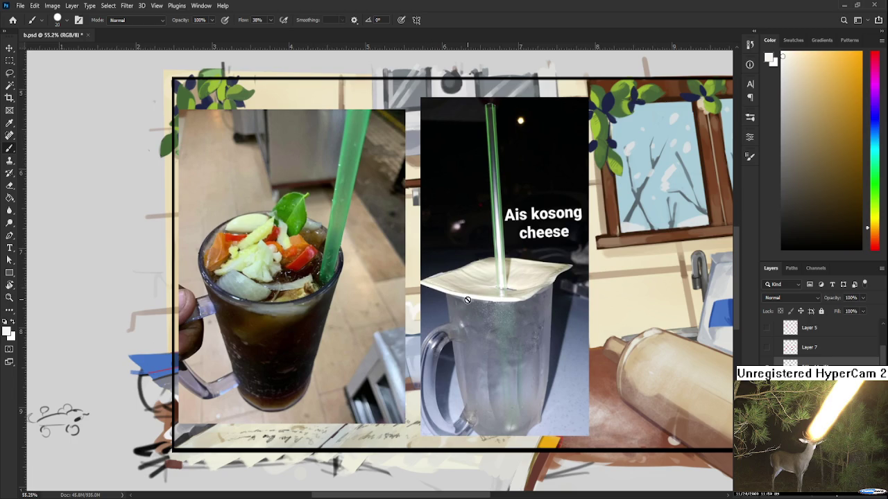
scroll(468, 299, up, 1)
scroll(468, 305, down, 2)
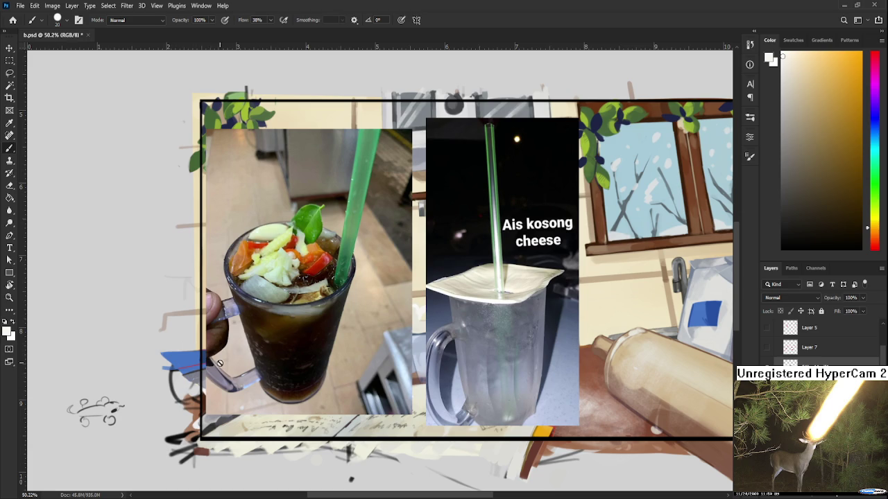
scroll(267, 340, up, 2)
scroll(267, 340, up, 1)
scroll(267, 339, up, 1)
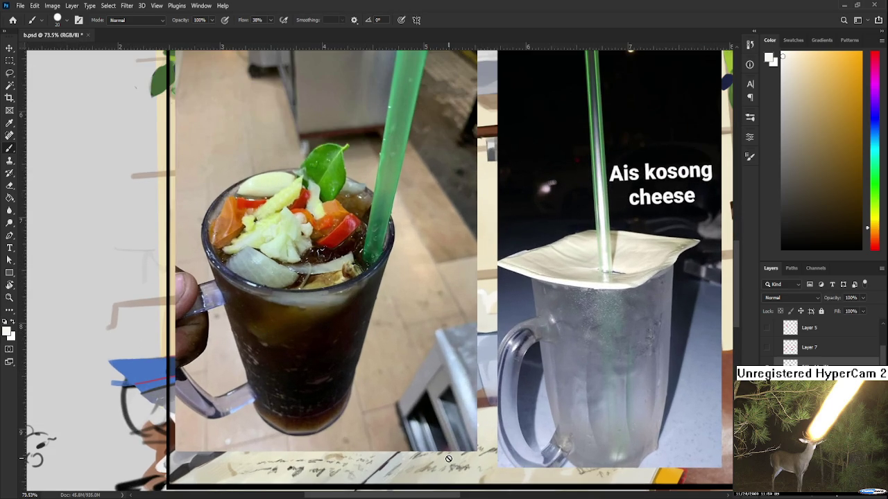
scroll(450, 460, down, 2)
scroll(404, 414, up, 1)
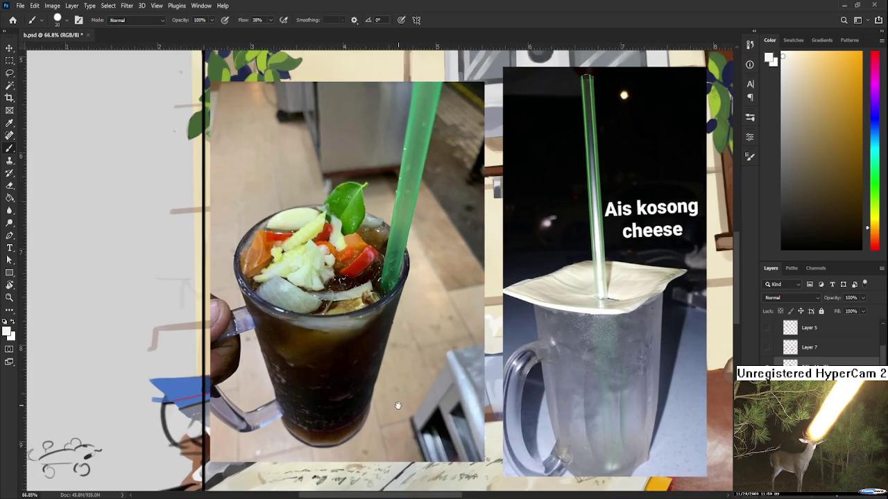
scroll(350, 406, right, 1)
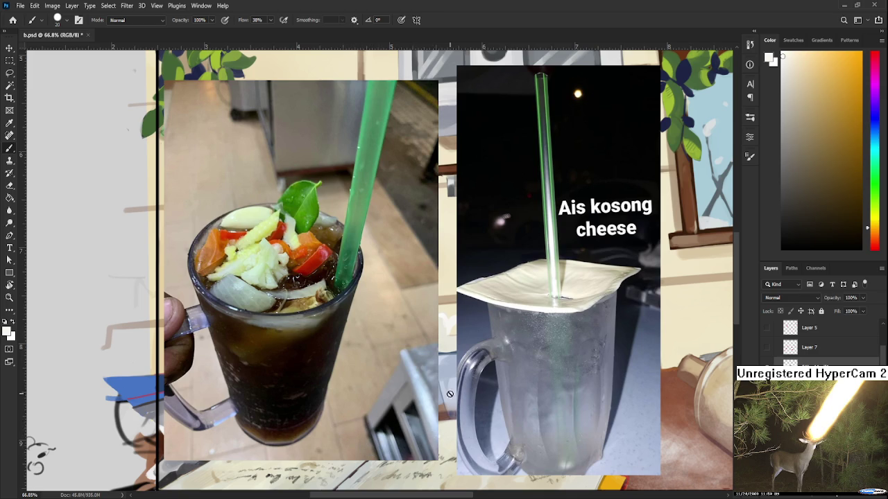
scroll(448, 391, down, 4)
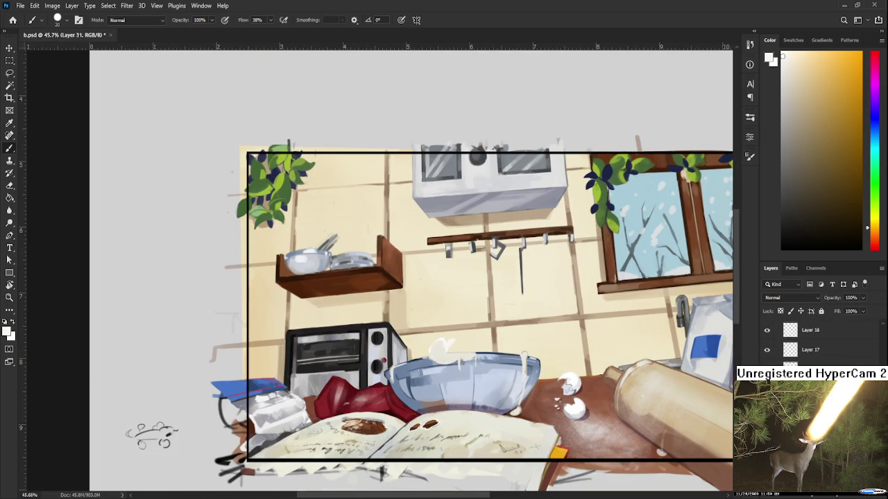
- Switch to black and paint a thin-lined butterfly with antennae below the mouse sketch
scroll(811, 342, down, 2)
scroll(812, 342, down, 2)
scroll(811, 342, down, 2)
key(alt+bracketright)
key(alt+bracketright)
key(x)
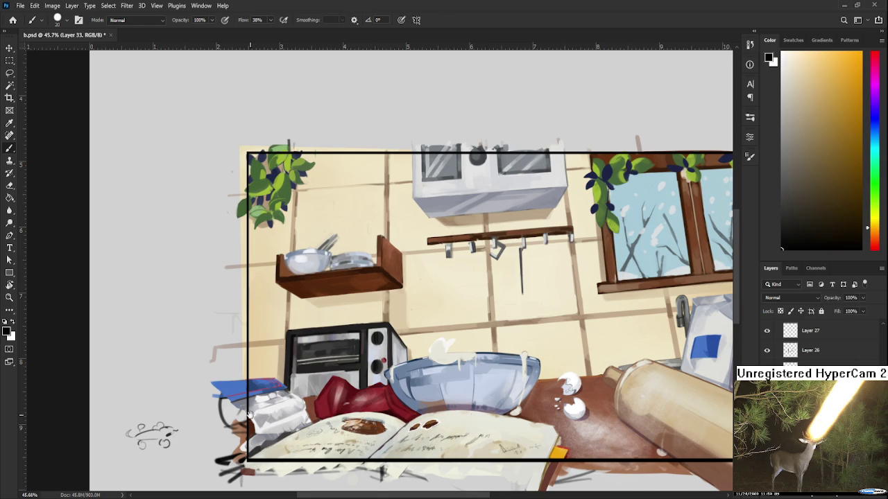
scroll(250, 414, up, 5)
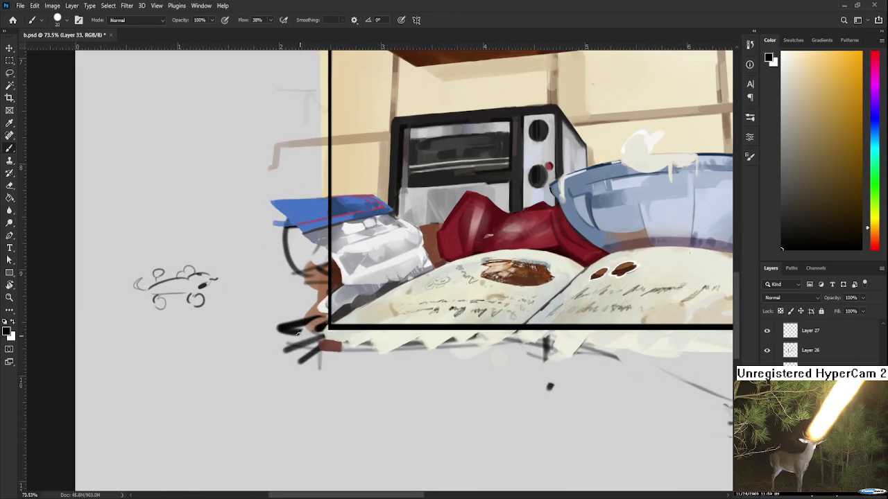
drag(183, 401, 171, 432)
key(ctrl+z)
key(bracketleft)
key(bracketleft)
mouse_move(179, 386)
mouse_down()
mouse_move(186, 404)
mouse_move(200, 363)
mouse_move(202, 412)
mouse_up()
key(ctrl+z)
key(ctrl+z)
drag(173, 378, 195, 417)
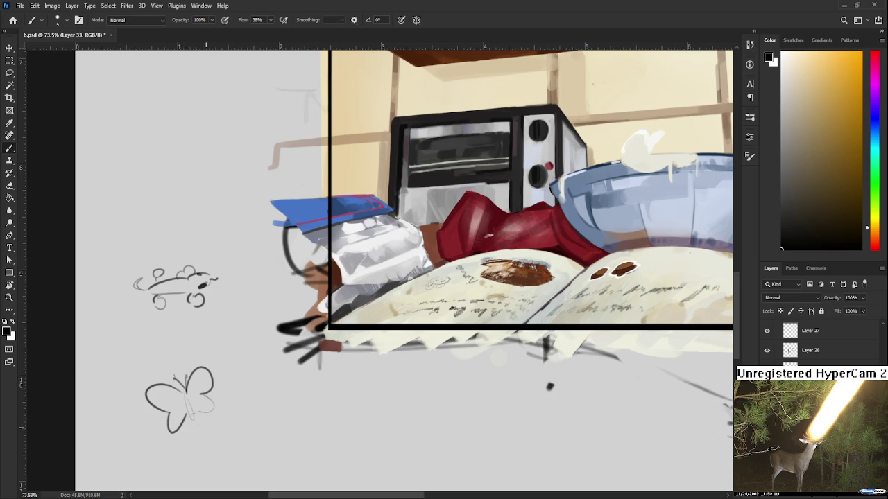
- Zoom around the painting and begin a Lasso selection at the mixing bowl's left side
scroll(172, 381, down, 2)
scroll(173, 382, down, 2)
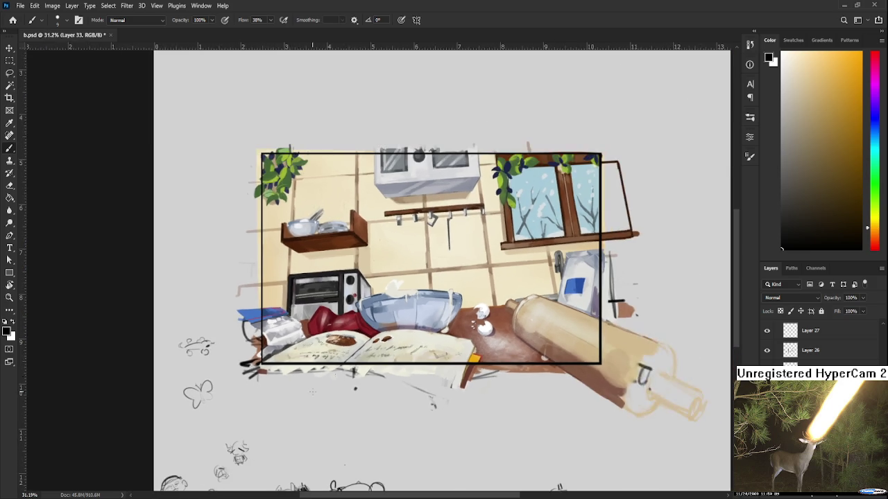
scroll(336, 388, up, 2)
scroll(336, 388, up, 1)
scroll(336, 388, up, 1)
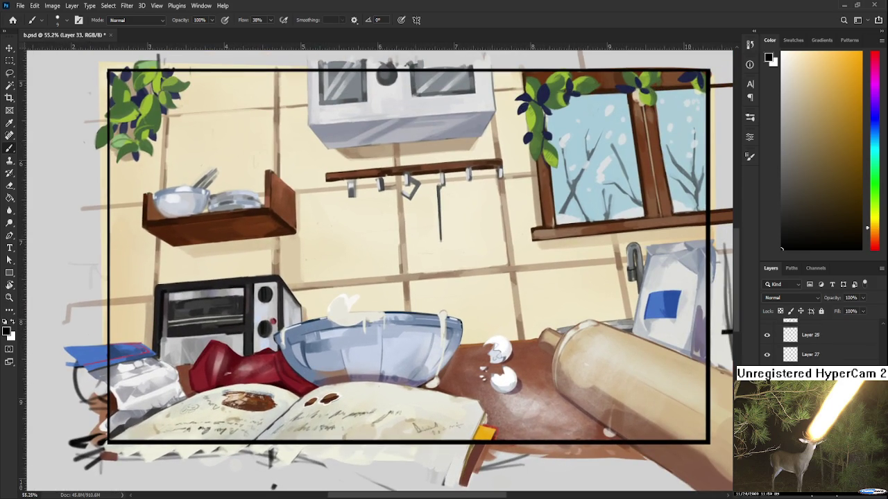
scroll(811, 344, down, 2)
scroll(812, 343, down, 2)
scroll(811, 341, down, 2)
scroll(811, 341, down, 2)
scroll(812, 341, down, 2)
scroll(812, 342, down, 2)
scroll(812, 340, up, 1)
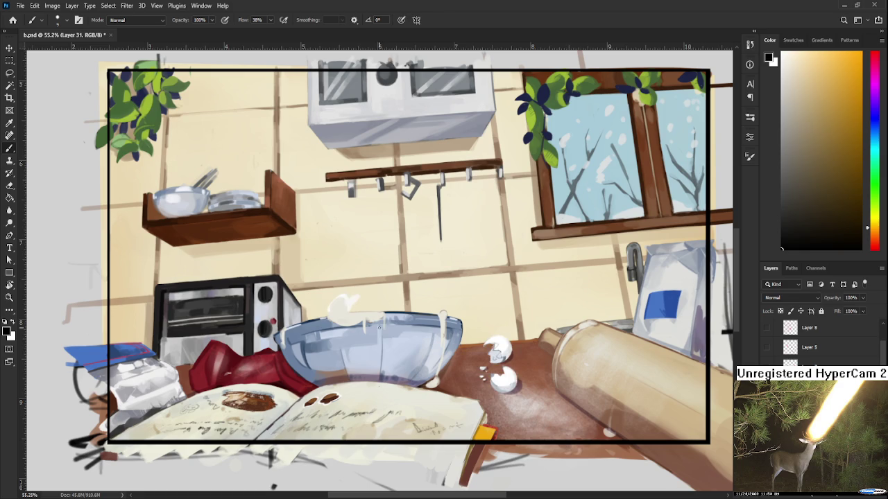
scroll(385, 328, up, 2)
scroll(385, 329, up, 1)
key(l)
mouse_move(350, 371)
mouse_down()
mouse_move(365, 263)
mouse_move(351, 368)
mouse_up()
scroll(390, 378, down, 2)
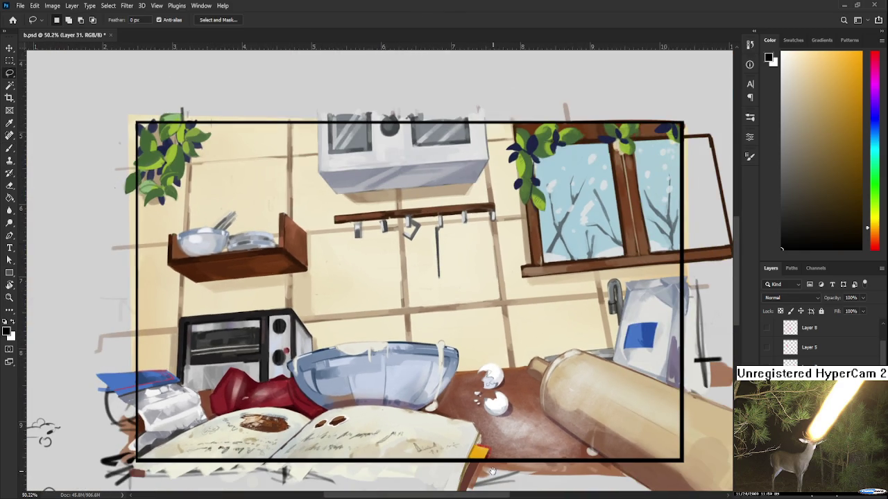
- Pan the view up and left over the kitchen painting
drag(492, 472, 441, 405)
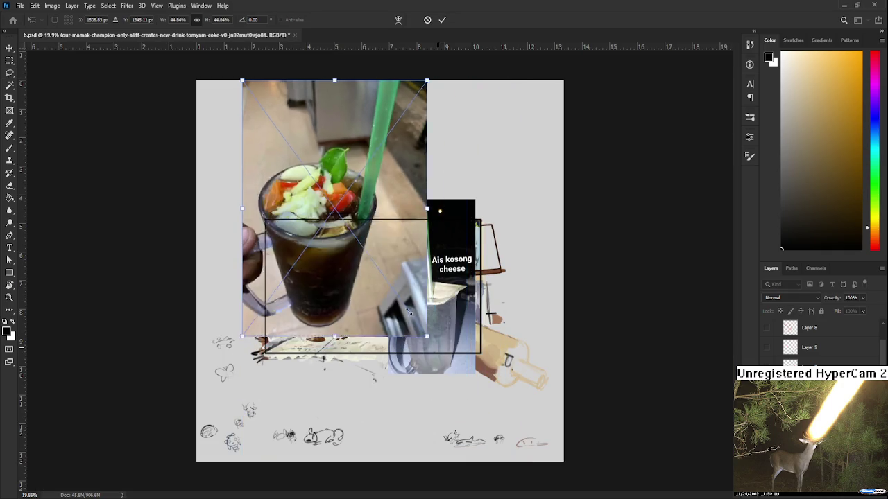
- Commit the drink photo's resize, then shrink it to about 70% and move it onto the painting
key(Return)
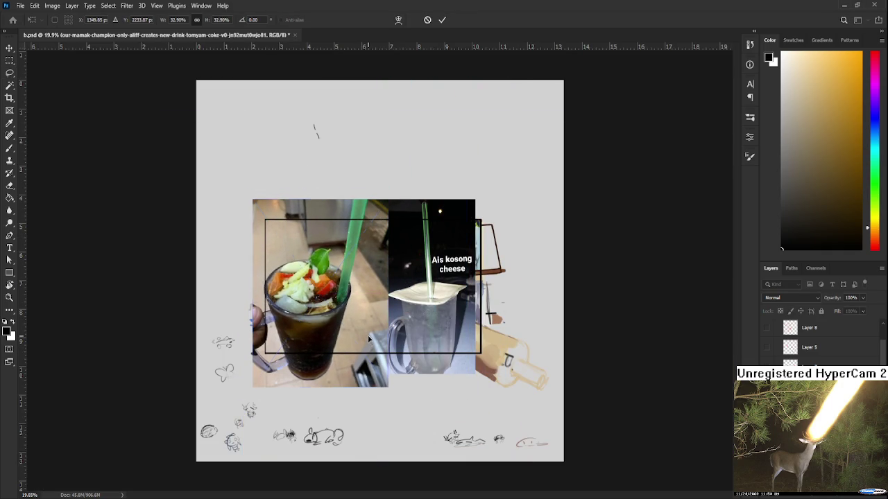
key(l)
scroll(368, 335, up, 2)
scroll(370, 346, up, 2)
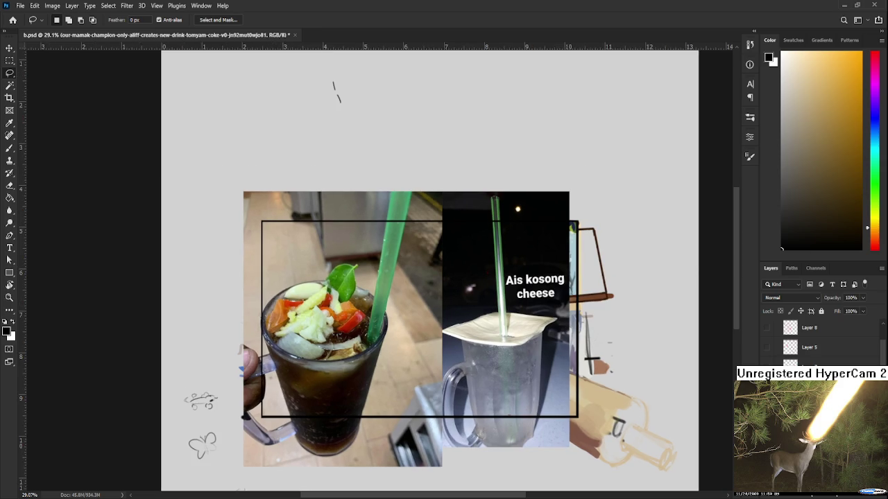
key(ctrl+t)
mouse_move(570, 466)
mouse_down()
mouse_move(469, 382)
mouse_move(416, 385)
mouse_up()
drag(333, 291, 391, 319)
key(Return)
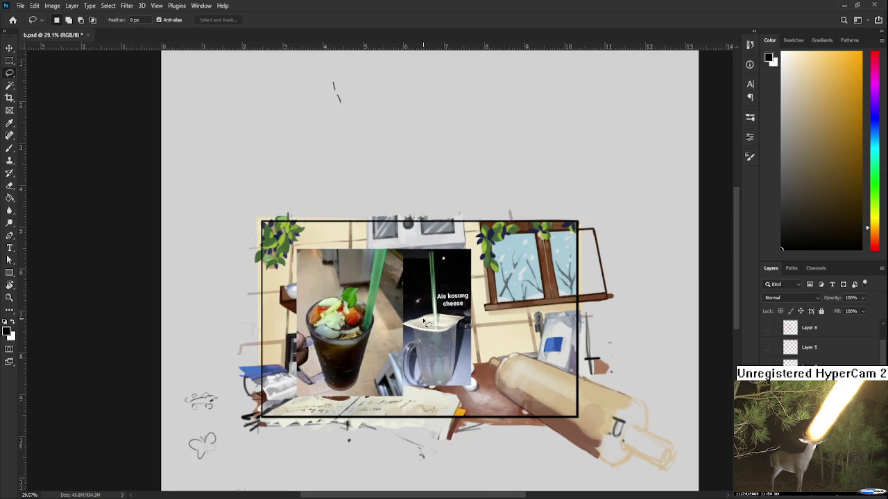
- Zoom and pan around the painting to review the placed drink photos
scroll(426, 321, up, 1)
scroll(426, 321, up, 3)
scroll(426, 321, up, 2)
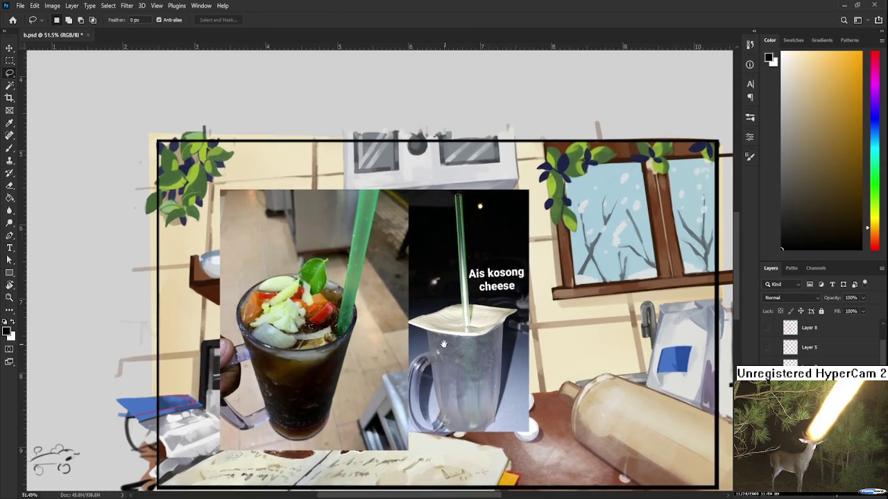
drag(434, 338, 427, 340)
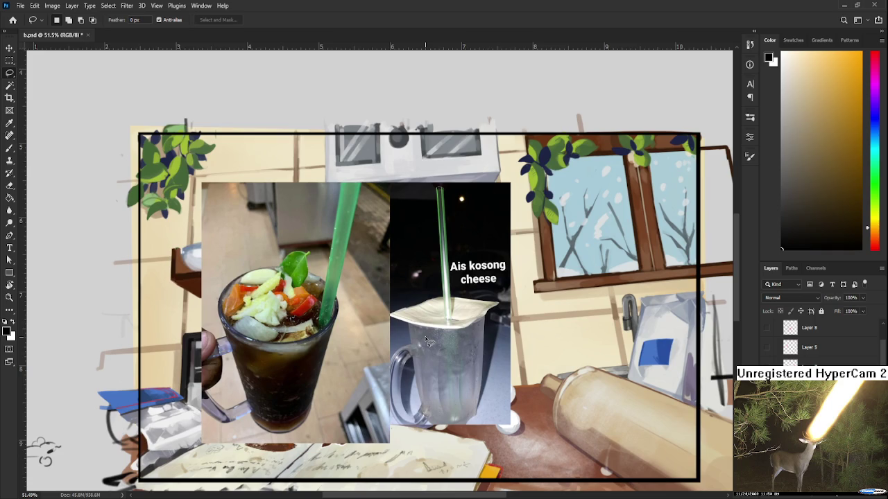
scroll(421, 348, up, 1)
scroll(421, 348, down, 1)
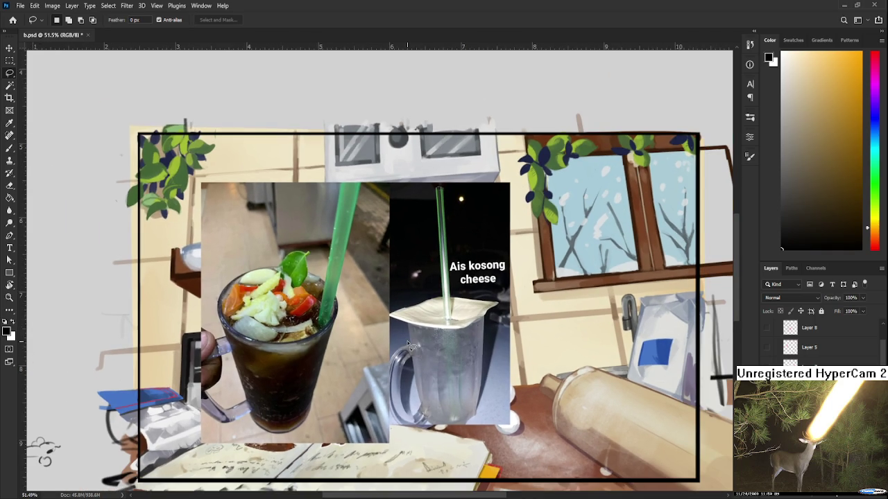
scroll(416, 350, up, 1)
scroll(413, 415, left, 2)
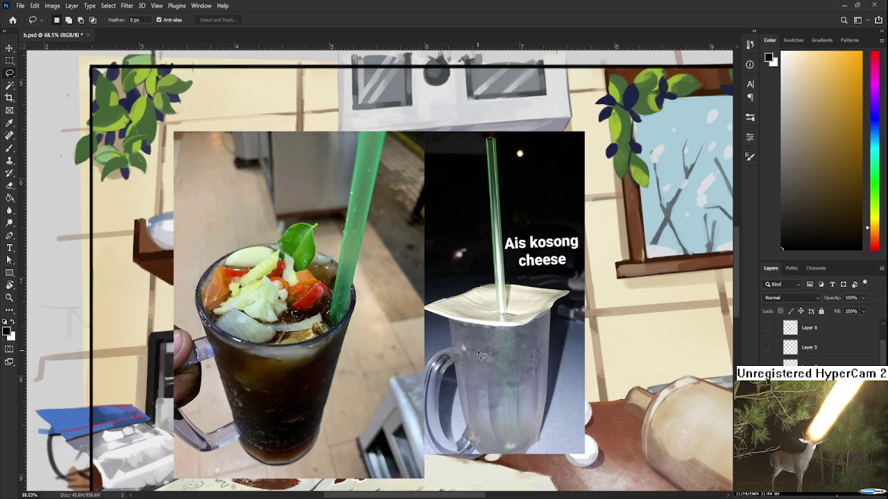
scroll(478, 350, left, 2)
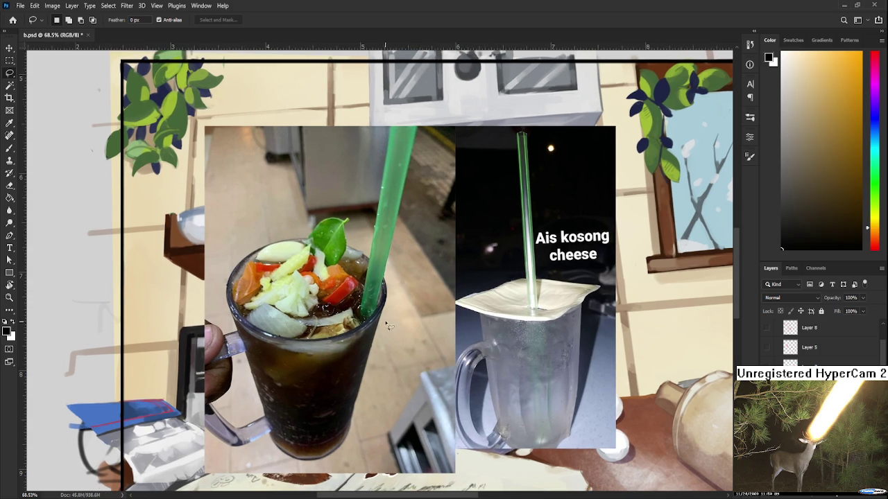
scroll(386, 326, down, 1)
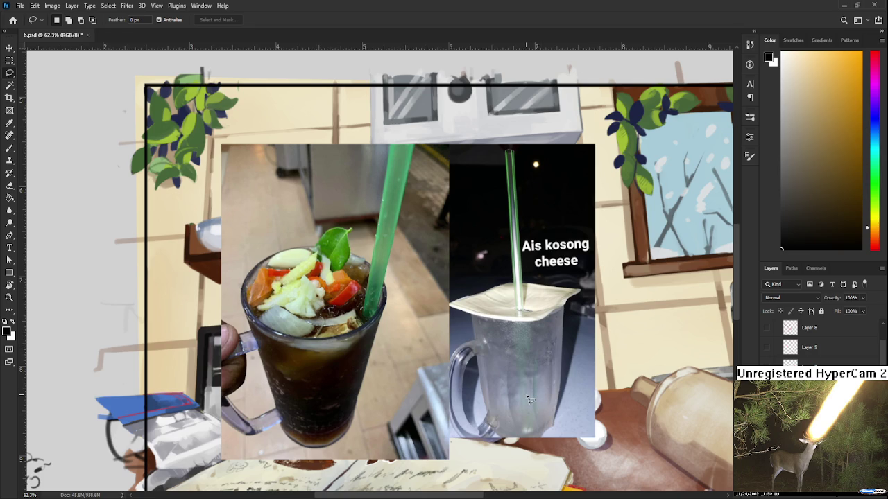
scroll(525, 394, down, 3)
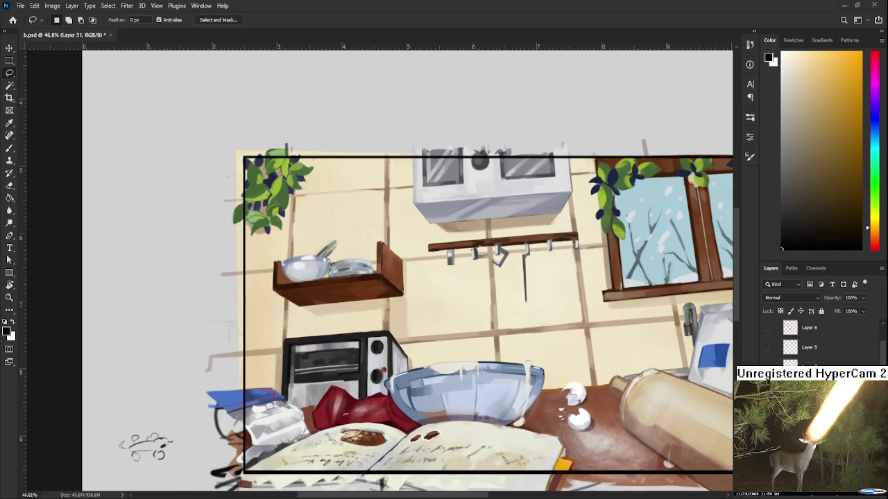
- Open Raid.psd from the Home screen's recent files and pan across the doodle sheet
click(13, 19)
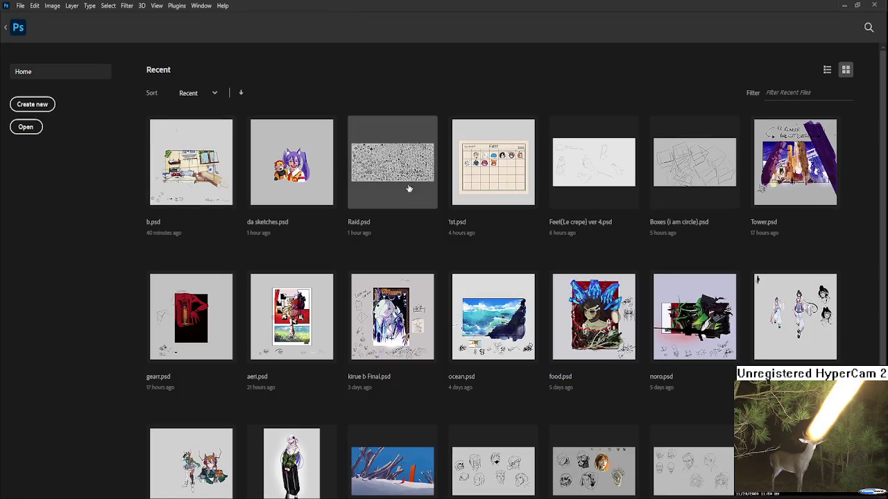
scroll(439, 199, down, 1)
click(391, 88)
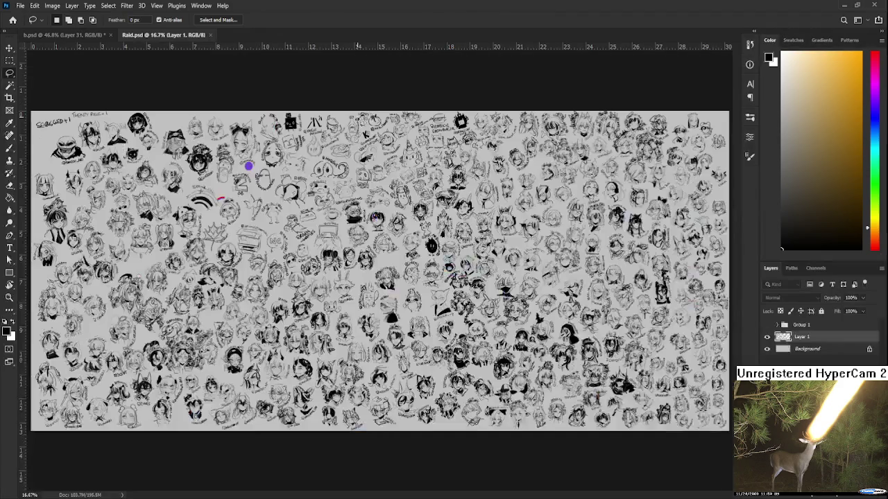
scroll(574, 290, up, 5)
scroll(575, 290, down, 1)
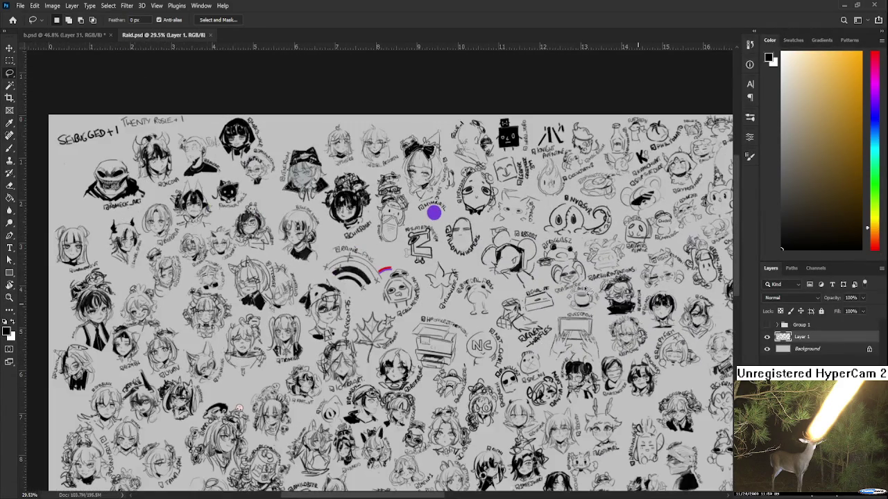
mouse_move(708, 320)
mouse_down()
mouse_move(442, 314)
mouse_move(425, 376)
mouse_up()
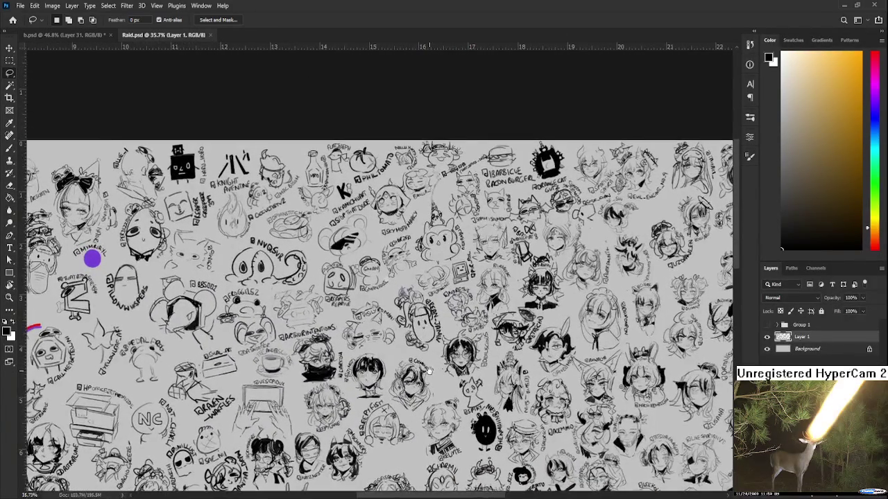
scroll(508, 302, up, 2)
scroll(507, 300, up, 3)
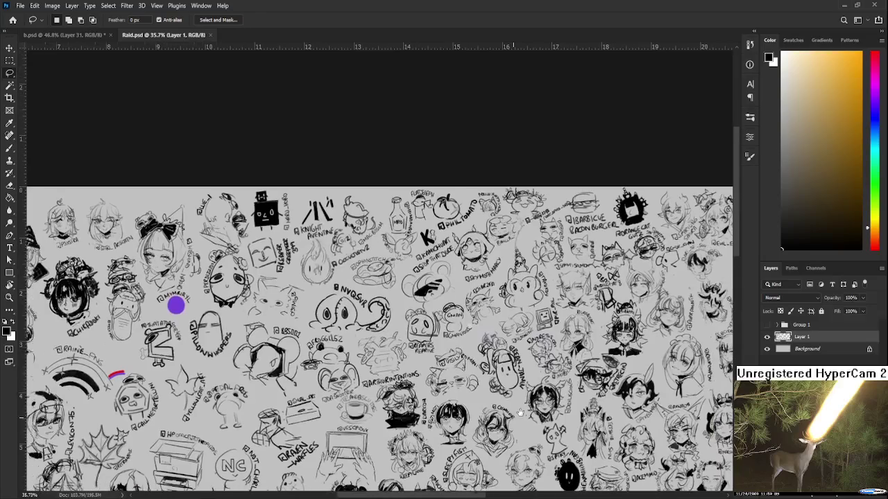
mouse_move(301, 466)
mouse_down()
mouse_move(520, 369)
mouse_move(403, 410)
mouse_up()
- Lasso the printer sketch, scale it to about 72%, shift it left, and deselect
scroll(449, 401, up, 1)
scroll(403, 410, up, 2)
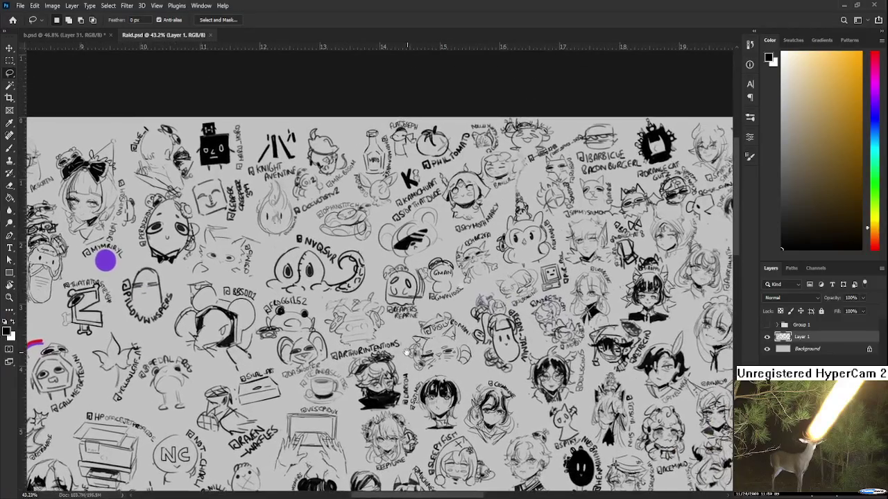
scroll(364, 383, up, 1)
drag(363, 383, 407, 351)
scroll(406, 351, up, 4)
scroll(406, 351, up, 1)
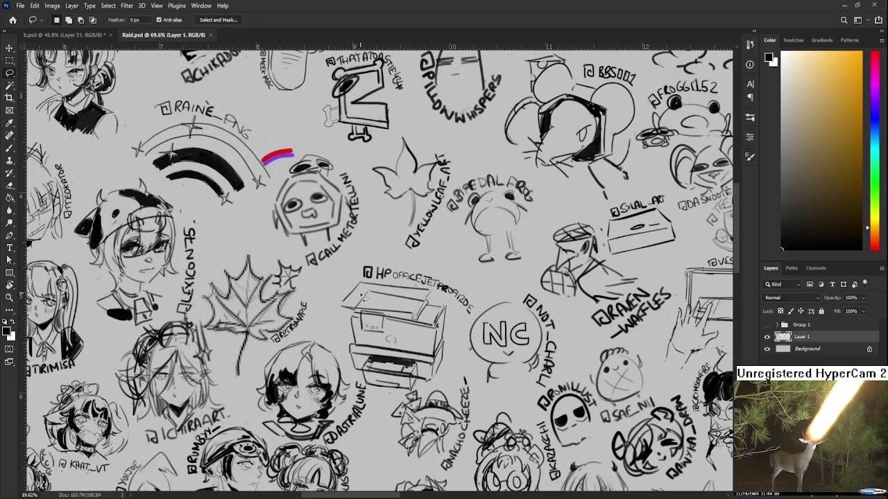
mouse_move(338, 262)
mouse_down()
mouse_move(439, 387)
mouse_move(375, 391)
mouse_up()
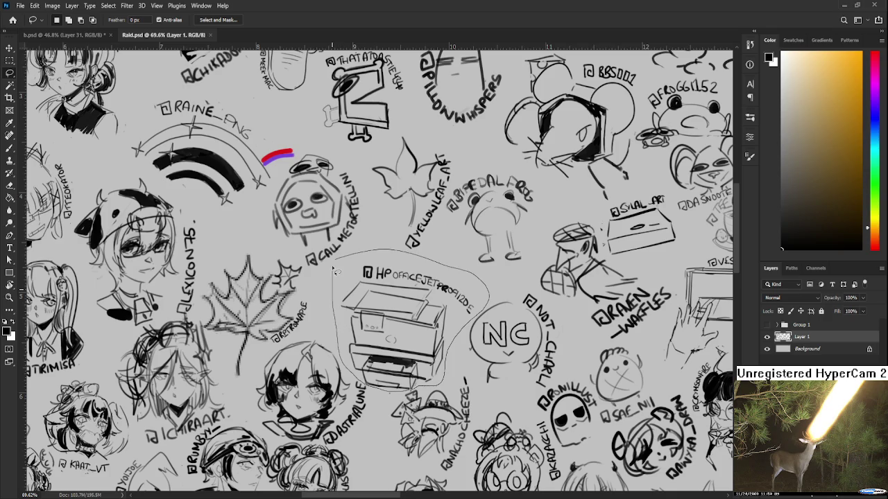
key(ctrl+t)
drag(488, 392, 440, 356)
drag(388, 305, 371, 304)
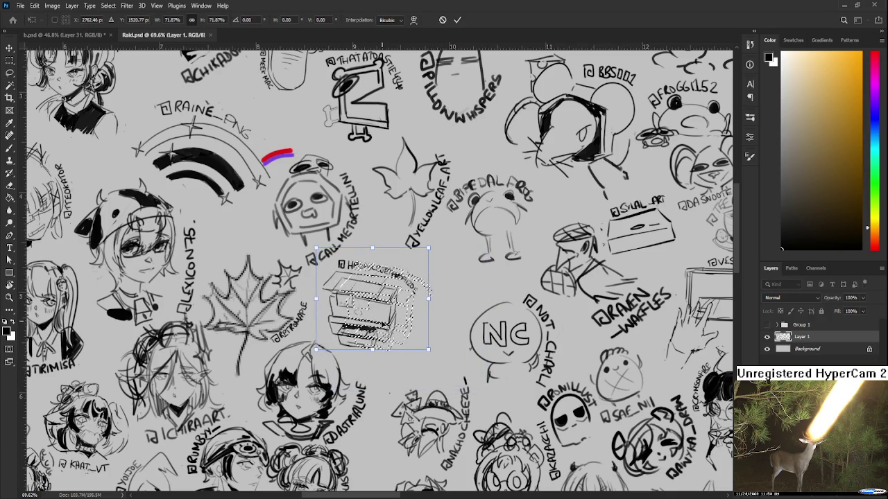
key(Return)
key(ctrl+d)
scroll(422, 322, down, 2)
scroll(425, 322, down, 1)
- Brush the top and bottom edges of a drawer-cabinet box beside the printer doodle
scroll(424, 322, up, 1)
scroll(424, 323, down, 2)
scroll(425, 322, up, 2)
scroll(424, 323, up, 1)
scroll(428, 333, down, 2)
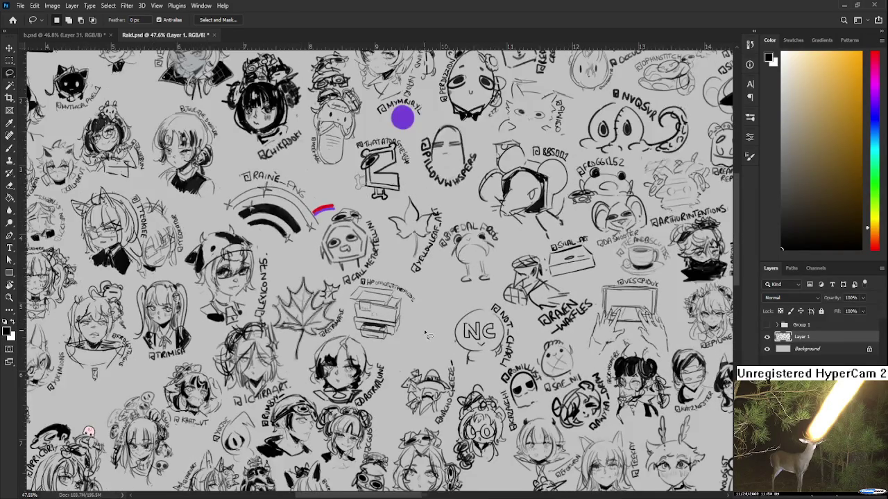
scroll(425, 333, down, 4)
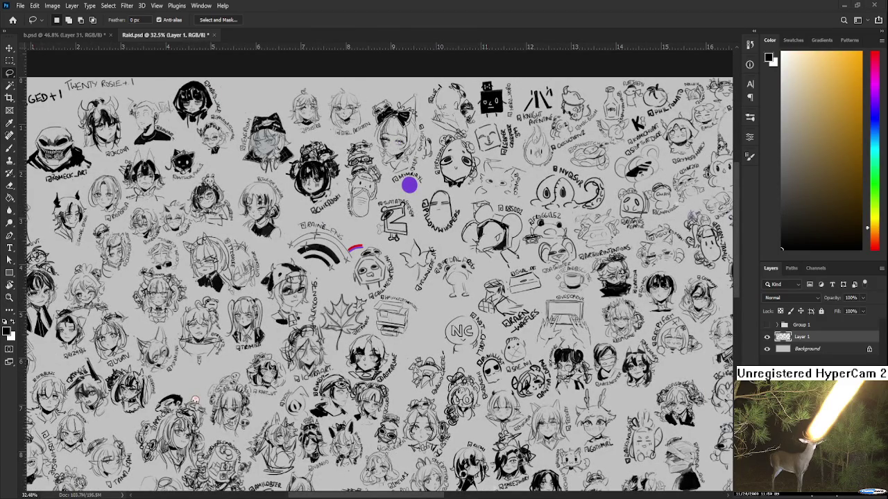
scroll(406, 354, up, 2)
scroll(406, 350, up, 3)
scroll(406, 351, up, 2)
scroll(406, 351, up, 2)
scroll(406, 350, right, 2)
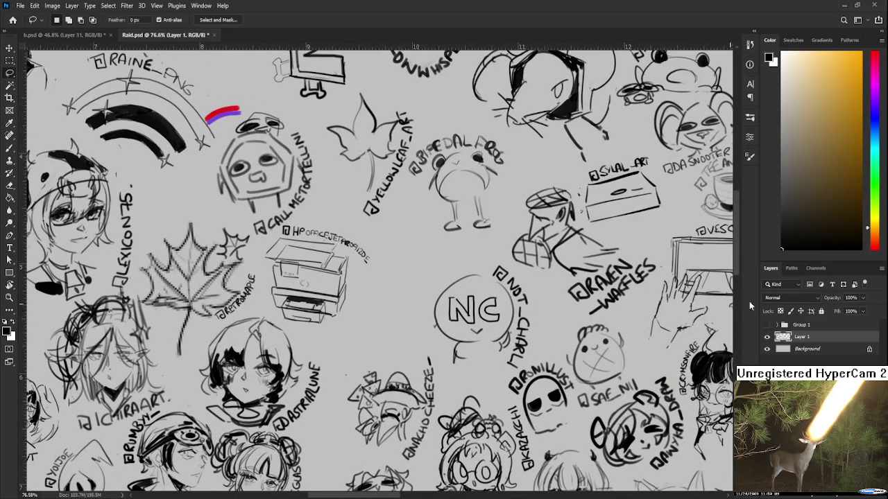
scroll(315, 314, down, 1)
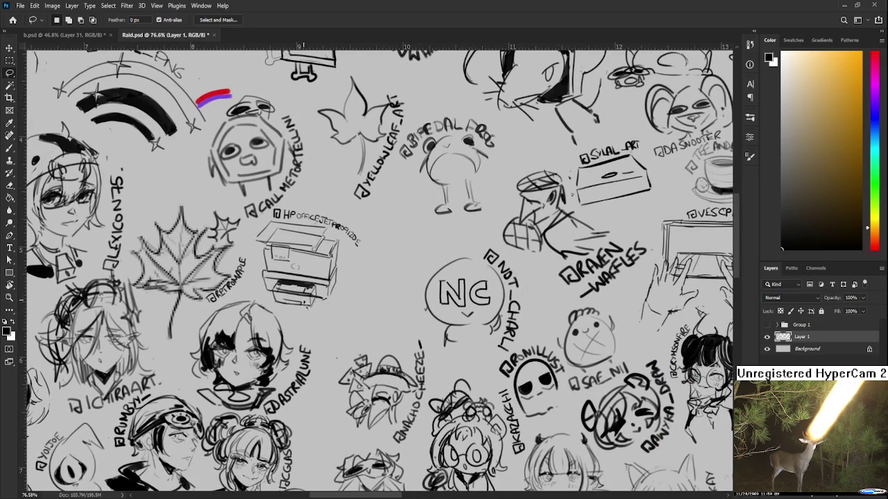
key(b)
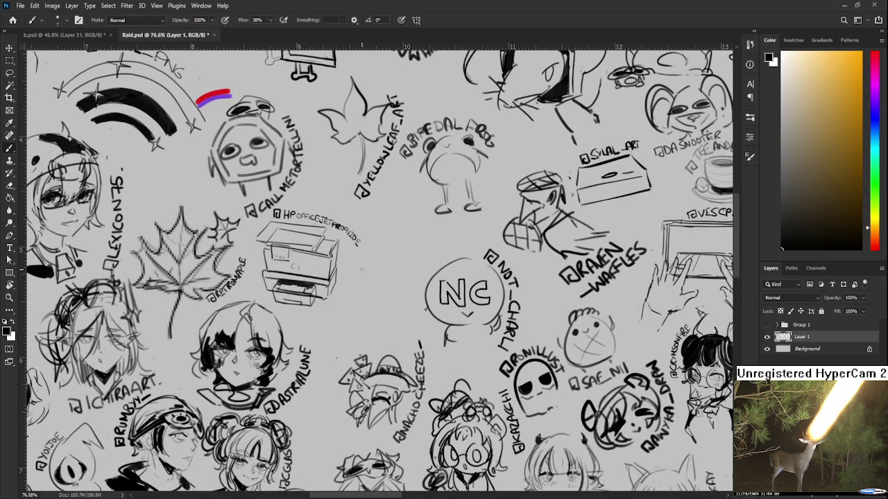
drag(366, 267, 408, 292)
key(ctrl+z)
- Add a drawer line inside the cabinet, undoing misplaced strokes
key(ctrl+z)
key(ctrl+z)
drag(350, 284, 406, 286)
drag(362, 263, 416, 265)
mouse_move(350, 287)
mouse_down()
mouse_move(364, 320)
mouse_move(360, 299)
mouse_move(392, 296)
mouse_move(396, 243)
mouse_move(408, 266)
mouse_move(391, 296)
mouse_up()
key(ctrl+z)
key(ctrl+z)
key(ctrl+z)
key(ctrl+z)
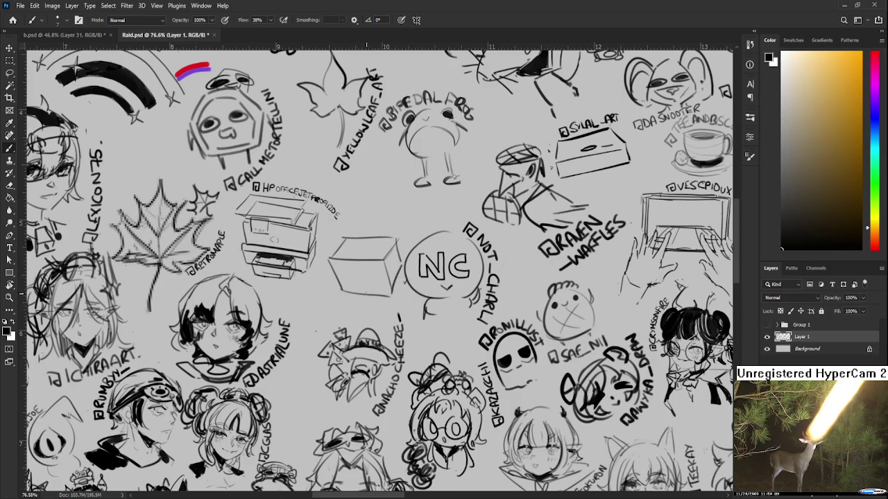
mouse_move(334, 268)
mouse_down()
mouse_move(380, 265)
mouse_move(332, 283)
mouse_move(385, 280)
mouse_move(359, 276)
mouse_up()
key(ctrl+z)
key(ctrl+z)
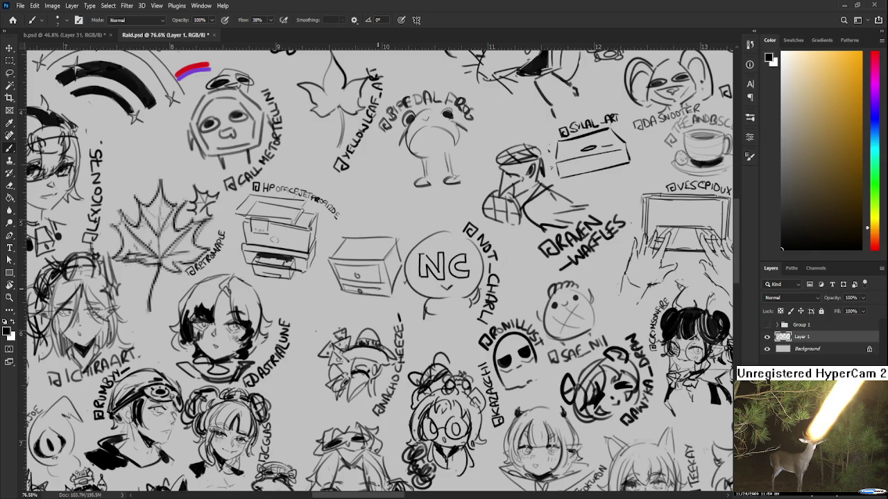
drag(389, 272, 378, 293)
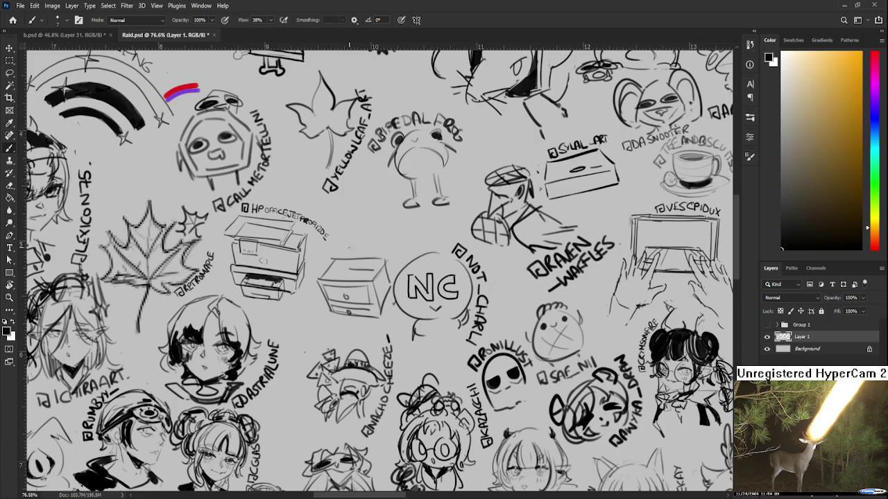
- Lasso the cabinet sketch, scale it to about 93% with a slight tilt, and deselect
mouse_move(372, 275)
mouse_down()
mouse_move(363, 258)
mouse_move(366, 321)
mouse_move(389, 233)
mouse_move(399, 260)
mouse_move(380, 227)
mouse_move(358, 271)
mouse_move(396, 250)
mouse_up()
key(l)
key(ctrl+t)
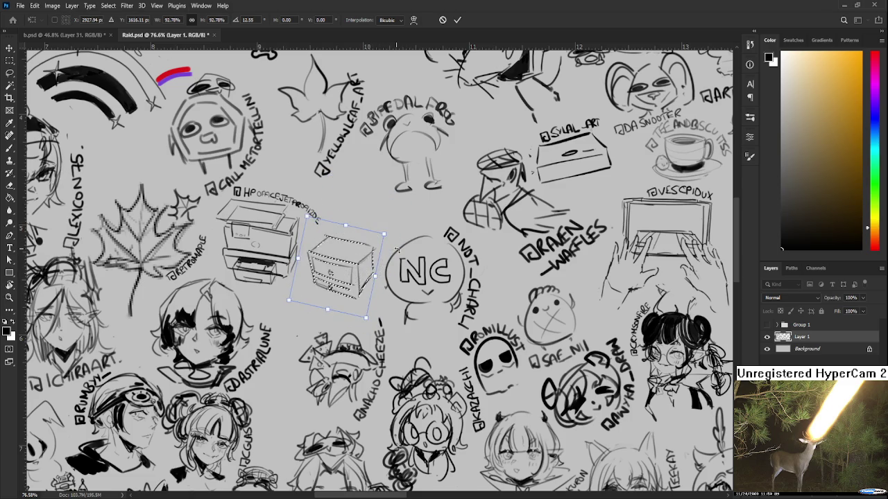
key(Return)
key(ctrl+d)
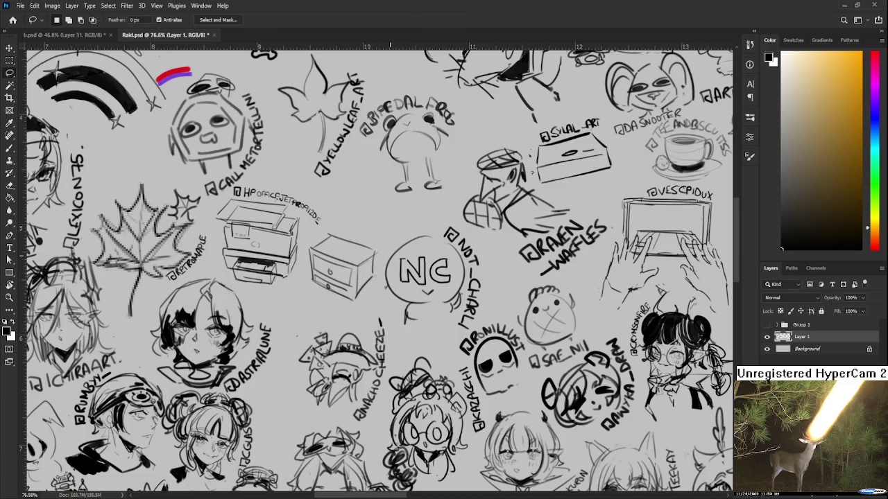
- Bring the box sketch into view and brush an @ mark above it
scroll(359, 240, up, 1)
scroll(360, 243, up, 2)
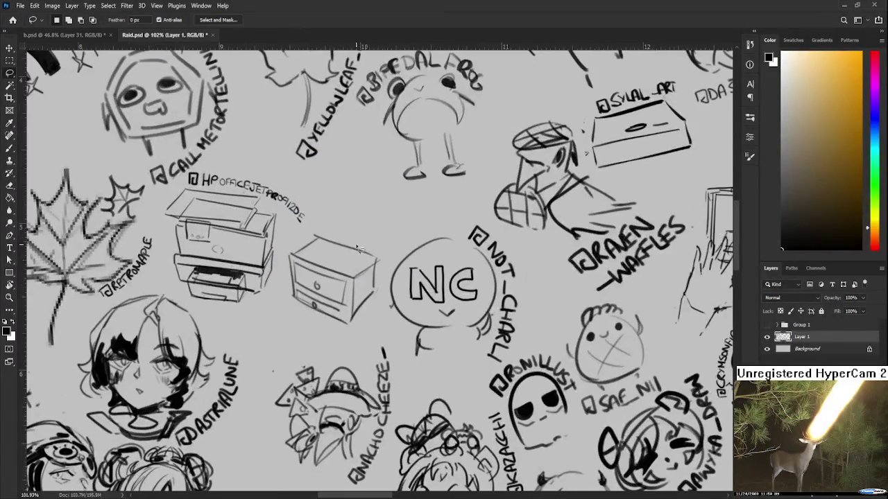
scroll(360, 248, up, 2)
drag(361, 250, 347, 288)
key(b)
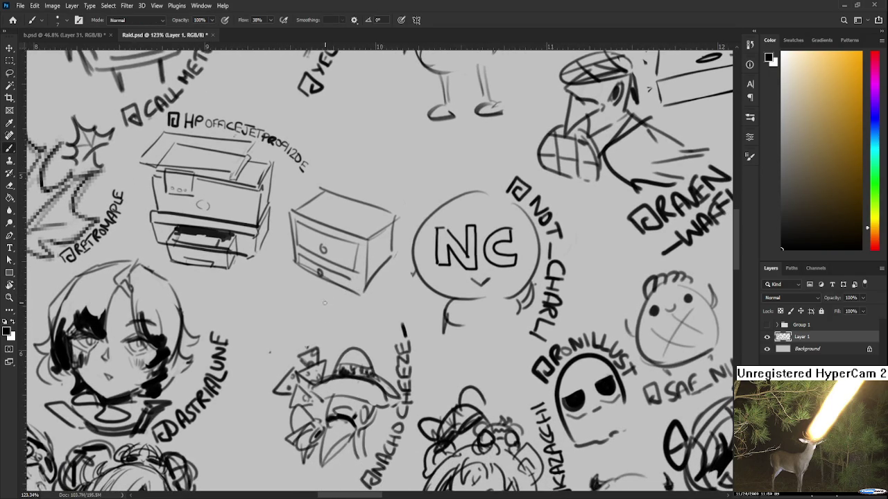
mouse_move(325, 305)
mouse_down()
mouse_move(330, 291)
mouse_move(320, 305)
mouse_up()
key(ctrl+z)
mouse_move(340, 167)
mouse_down()
mouse_move(332, 250)
mouse_move(351, 237)
mouse_move(360, 251)
mouse_move(360, 235)
mouse_up()
- Rotate the canvas view and letter the rest of the handle label along the box
key(r)
mouse_move(356, 274)
mouse_down()
mouse_move(366, 287)
mouse_move(352, 261)
mouse_move(364, 260)
mouse_up()
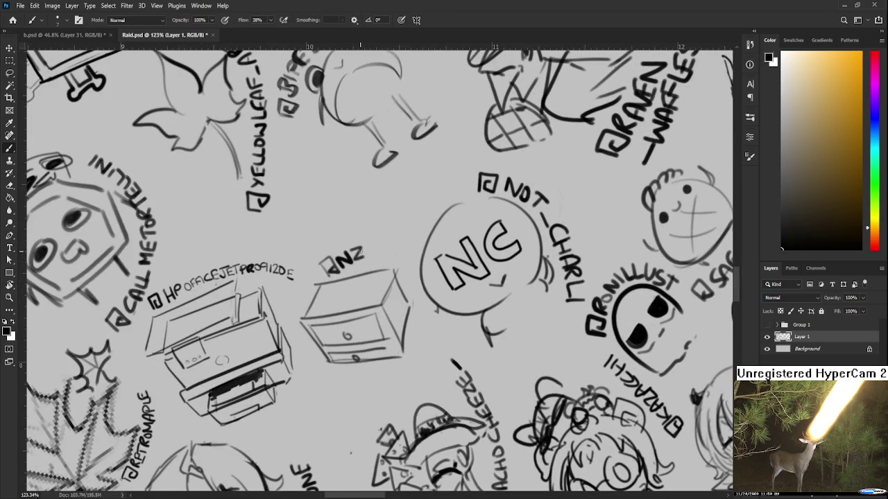
mouse_move(362, 258)
mouse_down()
mouse_move(368, 246)
mouse_move(374, 254)
mouse_move(382, 244)
mouse_move(362, 252)
mouse_move(387, 243)
mouse_move(392, 258)
mouse_move(415, 243)
mouse_up()
key(r)
key(r)
drag(485, 265, 479, 306)
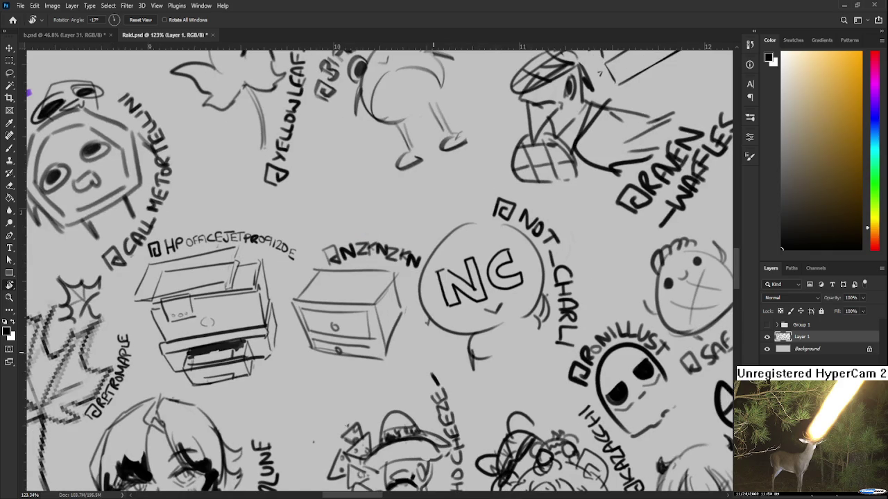
scroll(427, 329, down, 2)
scroll(427, 328, down, 2)
scroll(426, 328, down, 2)
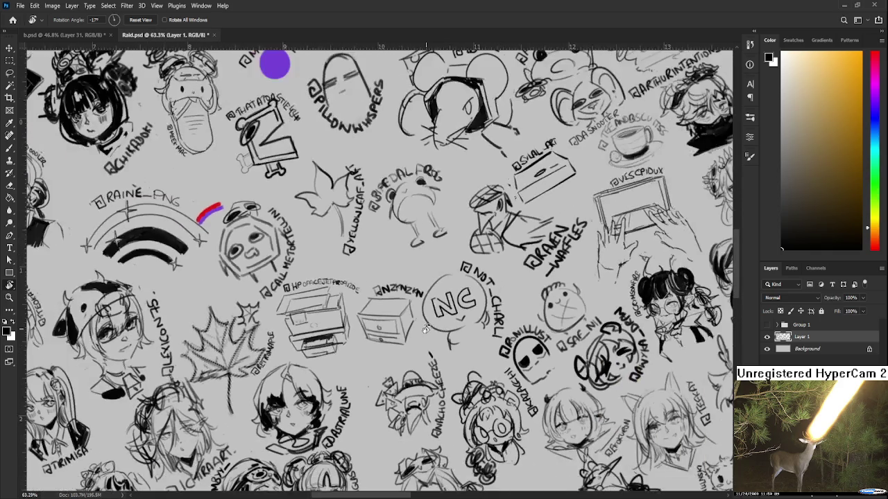
scroll(428, 331, up, 1)
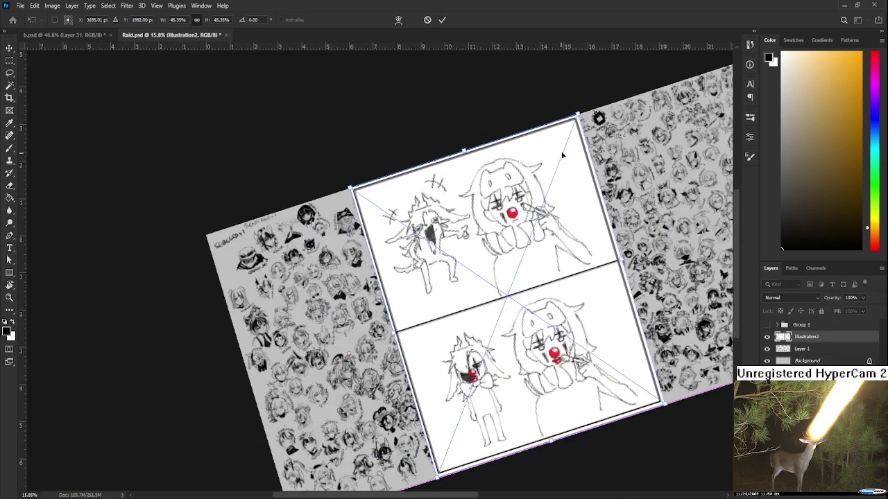
drag(476, 256, 541, 287)
key(r)
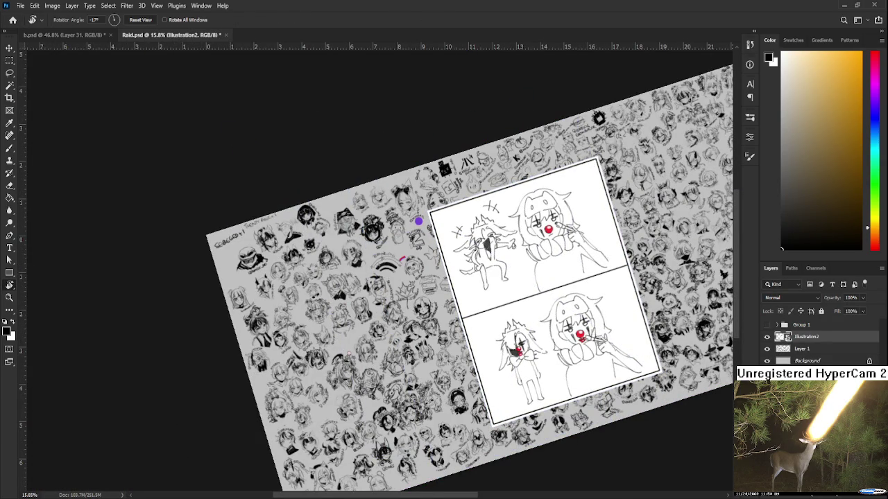
scroll(378, 270, up, 2)
drag(486, 208, 430, 173)
scroll(337, 215, up, 2)
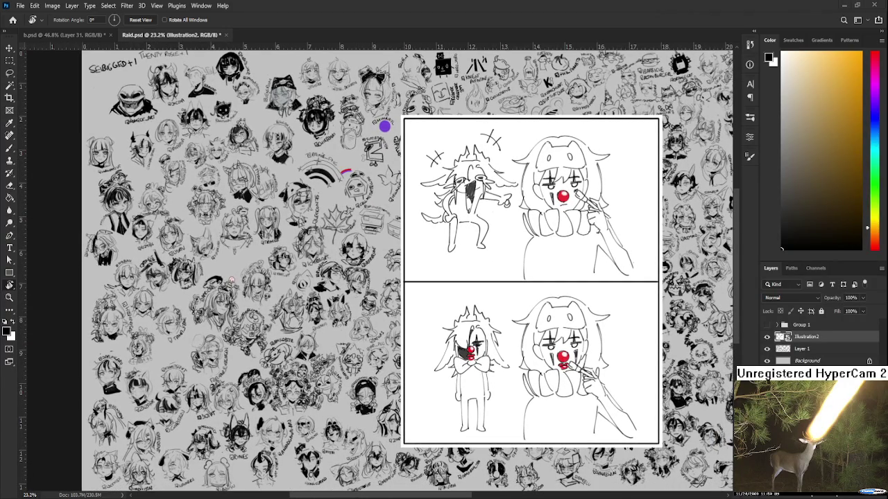
scroll(569, 318, up, 1)
scroll(574, 319, up, 1)
scroll(581, 334, up, 1)
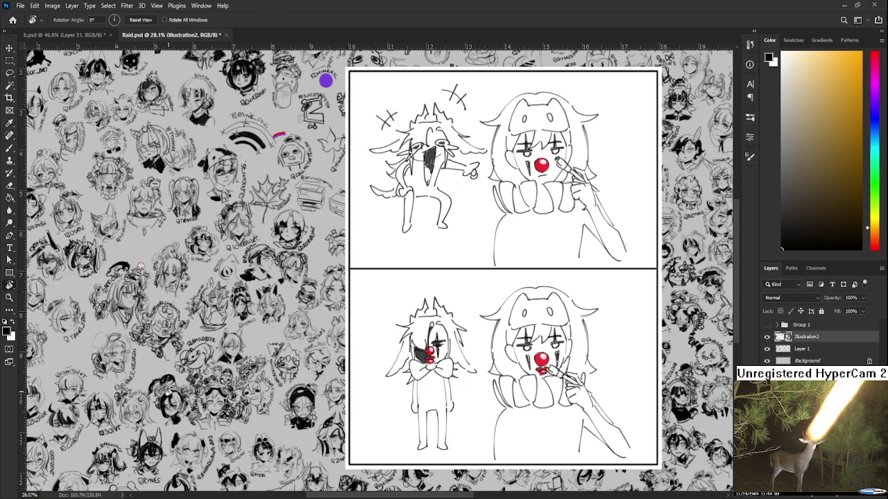
- Inspect the clown comic, then hide the Illustration2 layer
scroll(456, 362, up, 1)
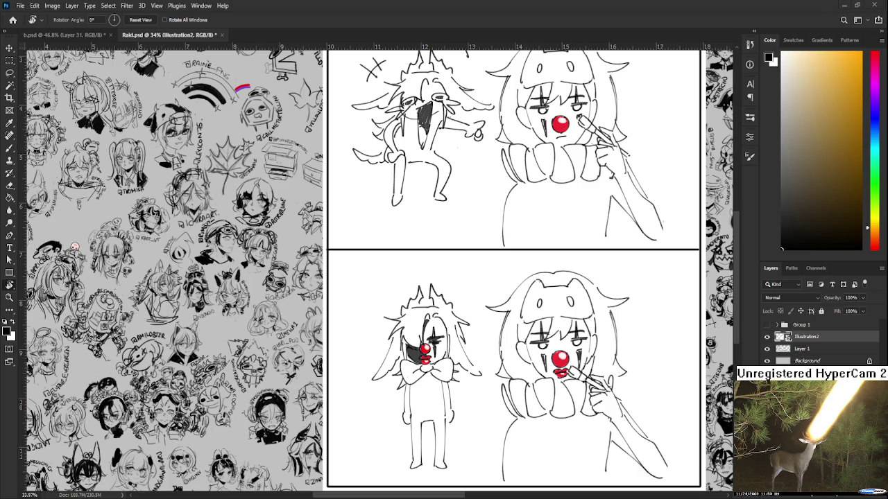
scroll(384, 352, down, 2)
scroll(384, 352, down, 1)
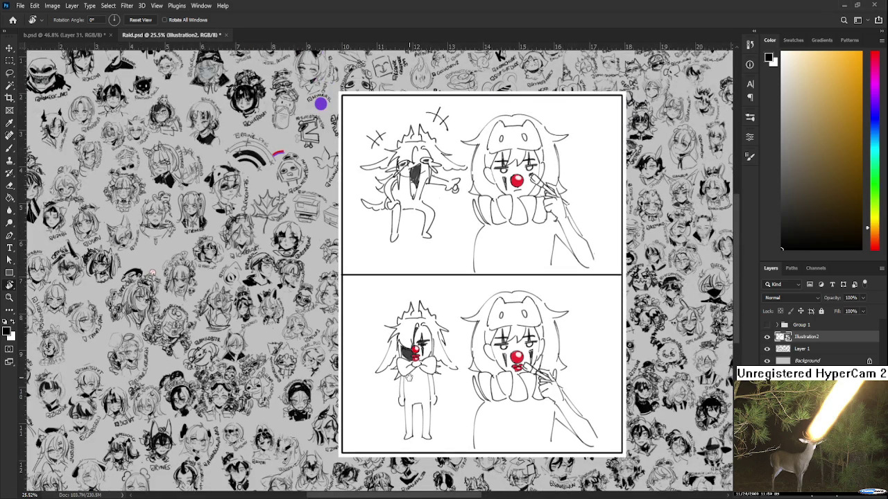
scroll(420, 382, up, 1)
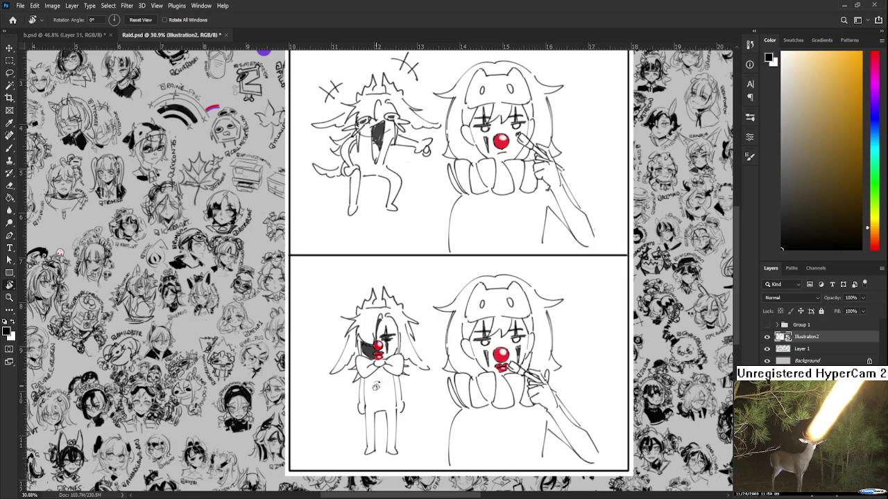
scroll(376, 386, down, 1)
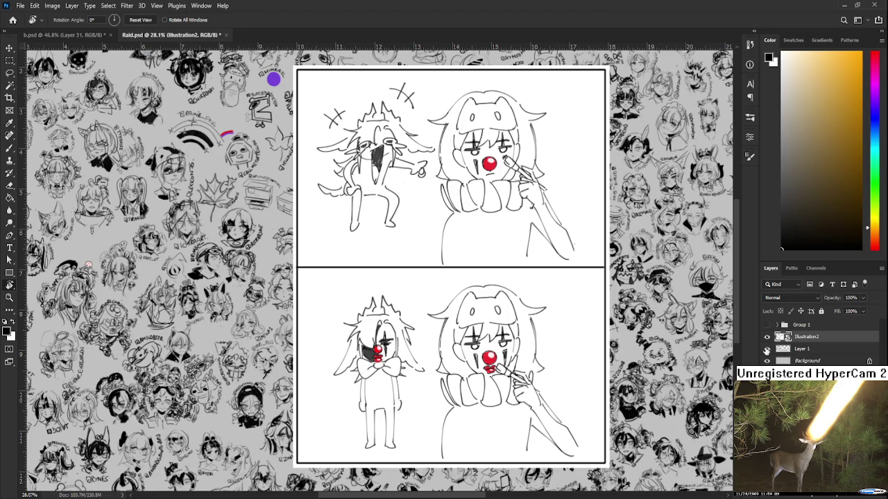
click(767, 337)
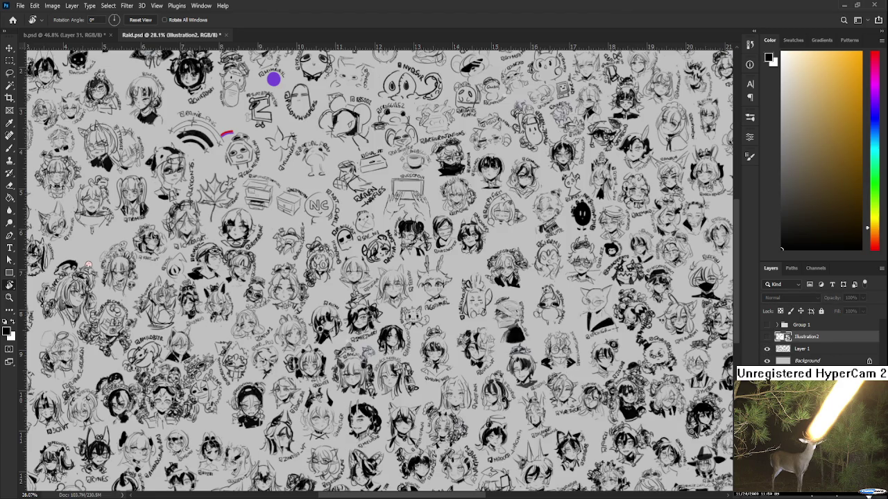
- Delete the Illustration2 comic layer and zoom in on the drawer sketch
key(Delete)
scroll(648, 370, down, 1)
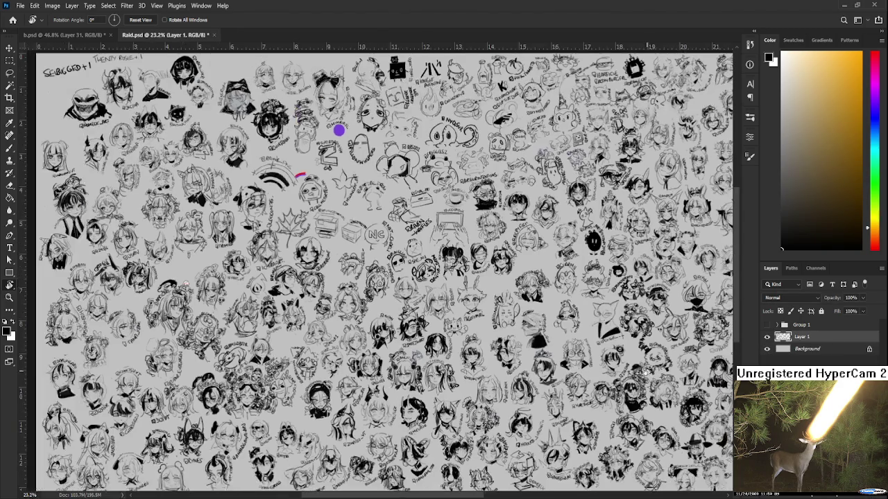
scroll(516, 360, up, 2)
scroll(516, 360, down, 3)
scroll(514, 359, down, 2)
scroll(516, 360, up, 1)
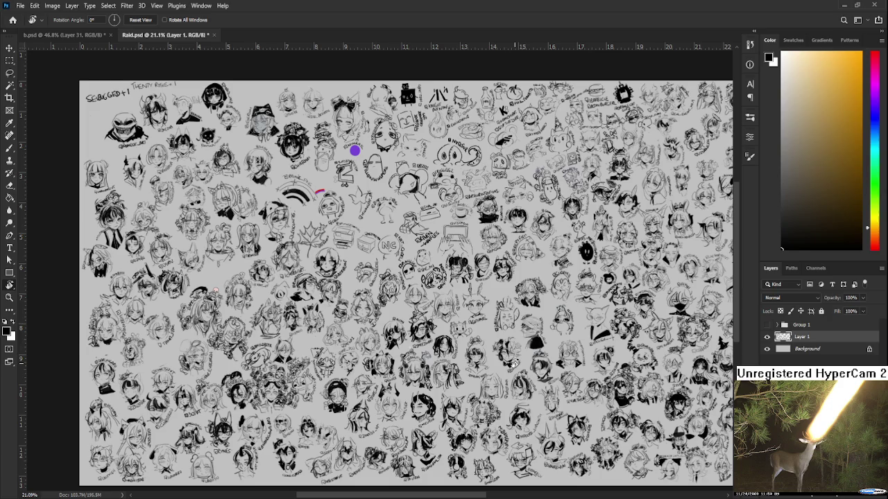
scroll(344, 247, up, 1)
scroll(344, 247, up, 1)
scroll(389, 229, up, 2)
scroll(390, 228, up, 1)
scroll(382, 256, up, 1)
scroll(375, 285, up, 1)
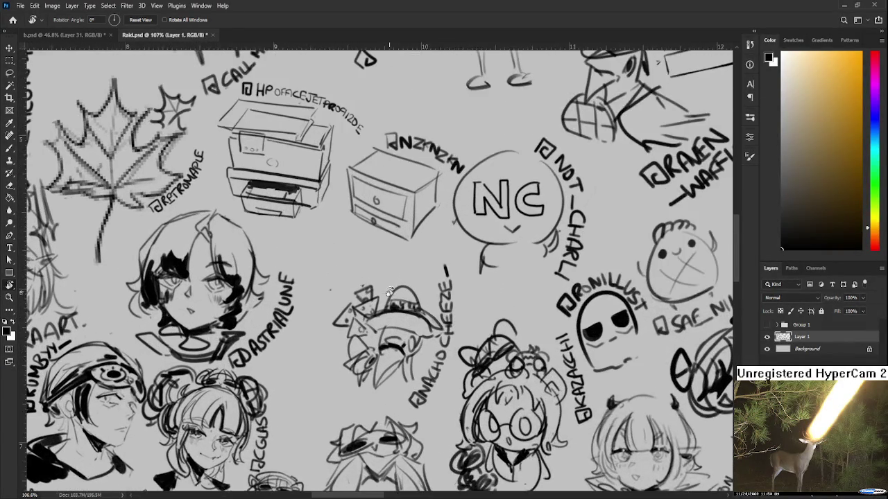
scroll(366, 316, up, 1)
- Brush over the drawer's lower-left corner and thicken its right edge
key(b)
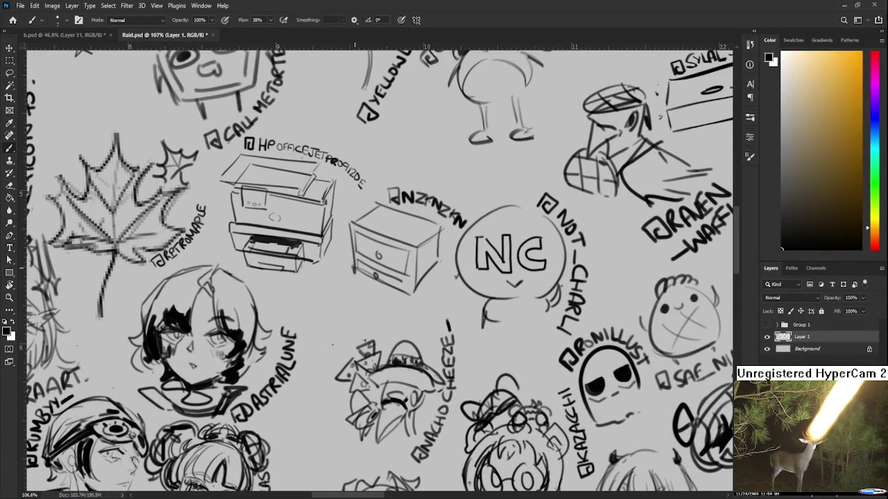
drag(354, 269, 362, 276)
key(e)
scroll(422, 288, up, 1)
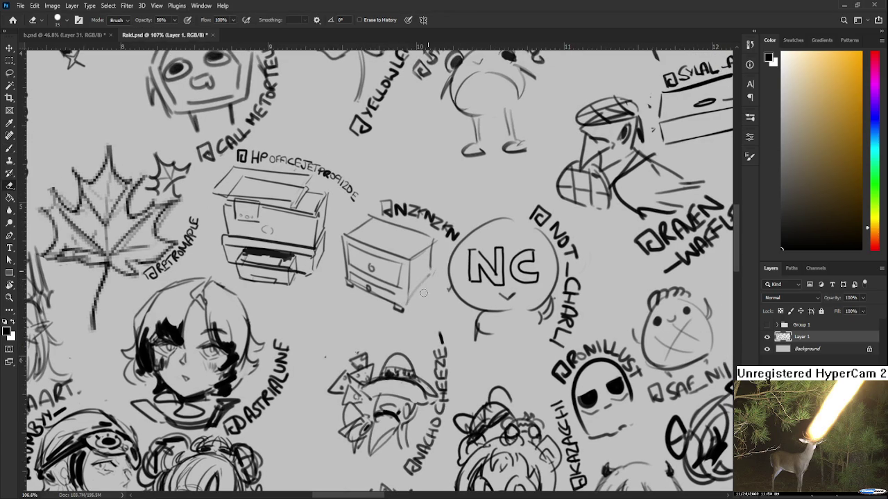
key(b)
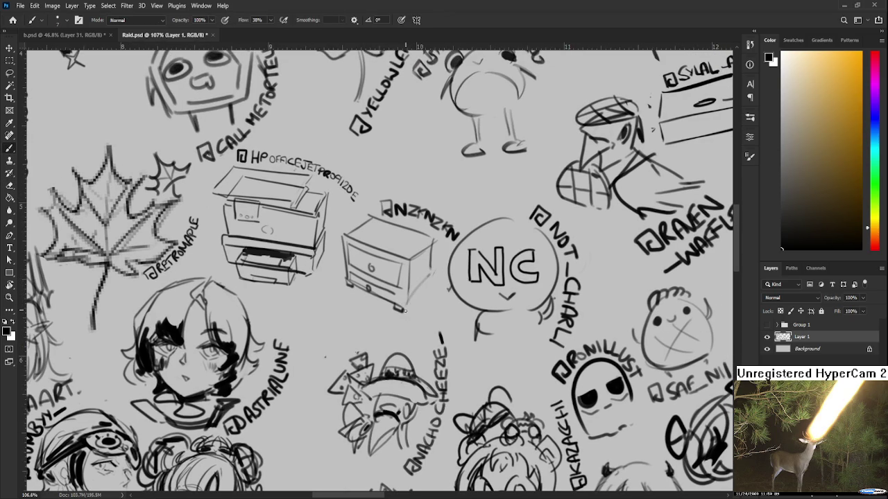
mouse_move(426, 286)
mouse_down()
mouse_move(431, 274)
mouse_move(414, 324)
mouse_up()
scroll(413, 326, down, 2)
scroll(413, 326, down, 2)
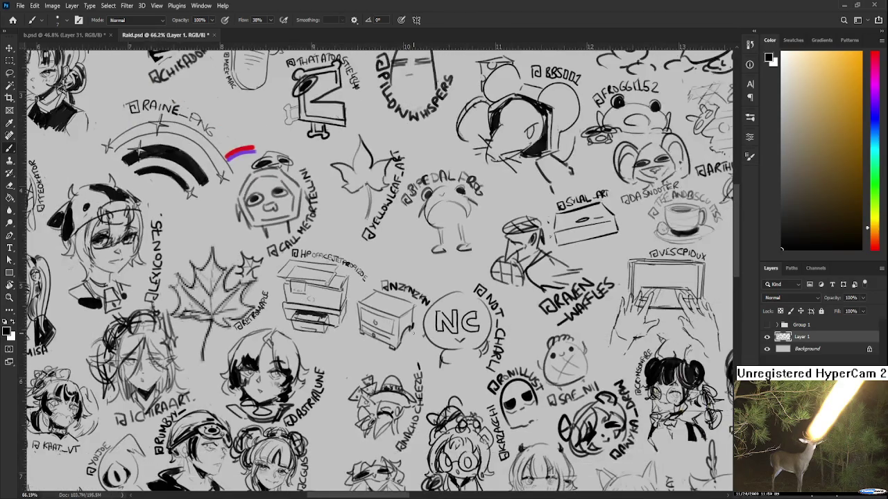
scroll(414, 326, down, 2)
scroll(399, 312, up, 3)
scroll(399, 313, up, 2)
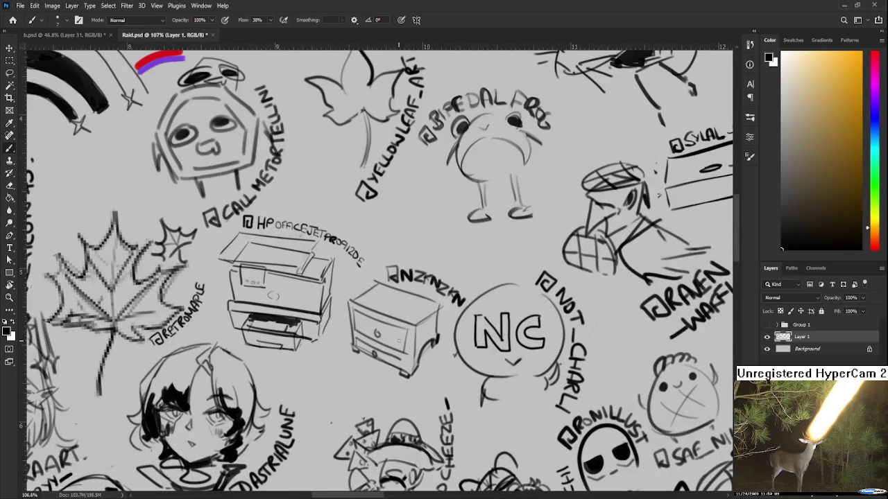
- Darken the nightstand's top-left edge, right side and corner with brush strokes
drag(343, 294, 355, 300)
mouse_move(419, 326)
mouse_down()
mouse_move(444, 304)
mouse_move(416, 327)
mouse_up()
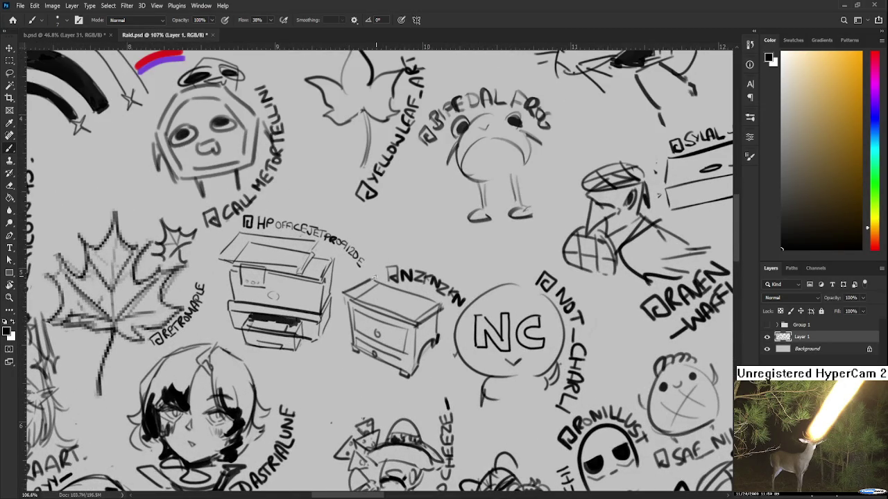
drag(374, 276, 339, 297)
key(e)
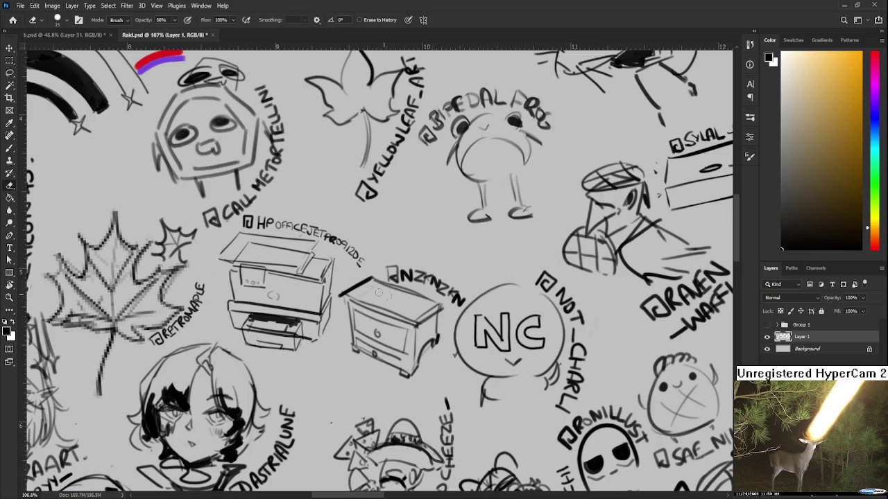
scroll(353, 317, down, 3)
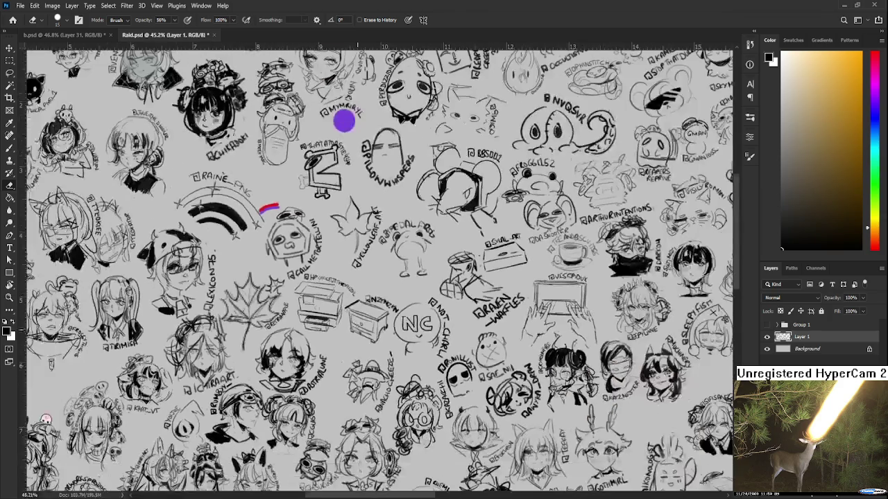
- Save Raid.psd with Ctrl+S and close it so b.psd's kitchen painting shows
scroll(353, 317, down, 3)
scroll(353, 317, down, 1)
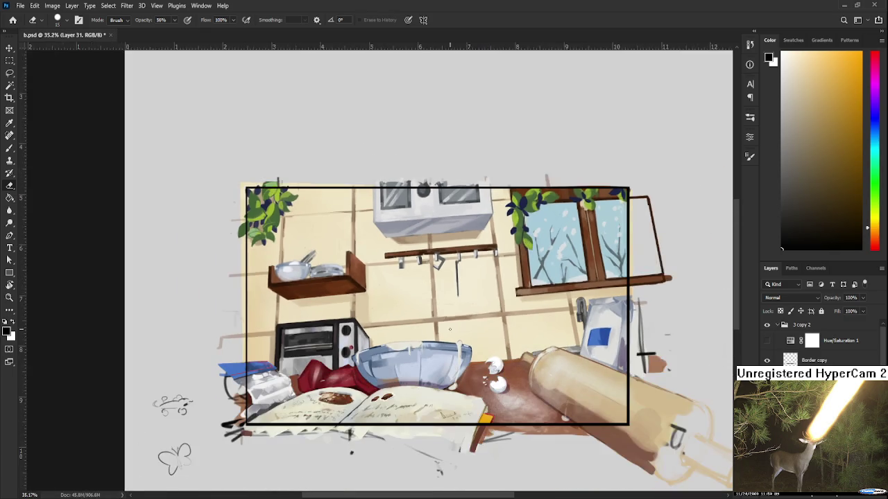
scroll(449, 330, up, 2)
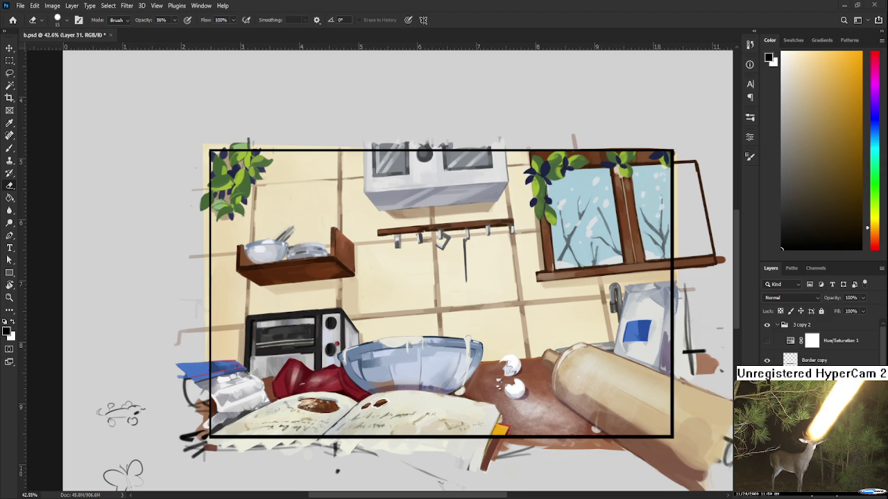
- Go to the Home screen listing recently opened files
click(13, 19)
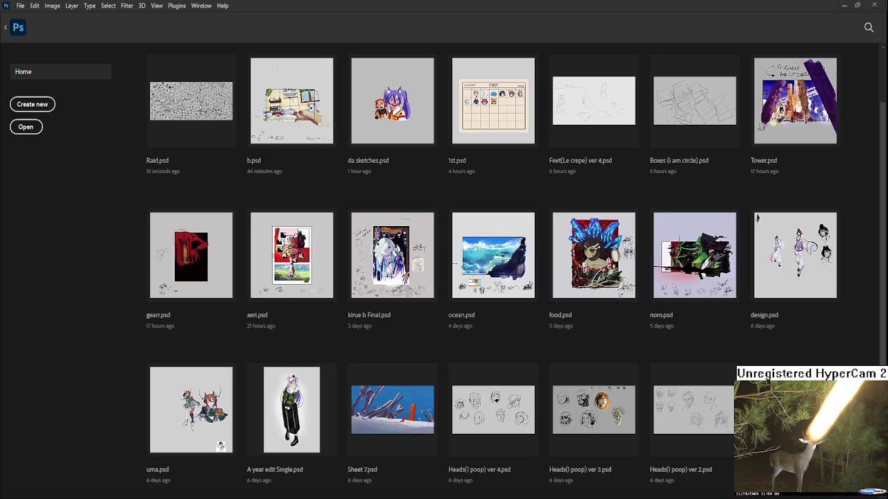
- Reopen Raid.psd from the recent files and zoom in on a doodle head
click(202, 106)
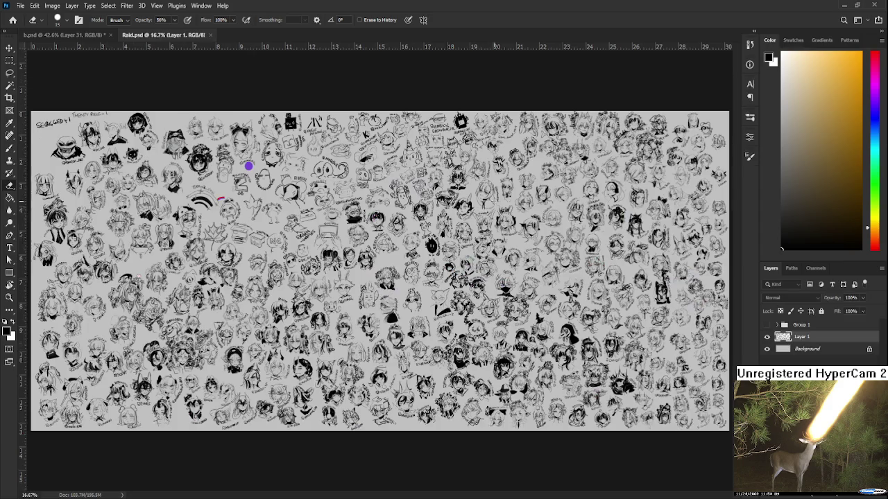
scroll(725, 119, up, 3)
scroll(724, 120, up, 3)
scroll(721, 132, down, 2)
scroll(722, 132, up, 2)
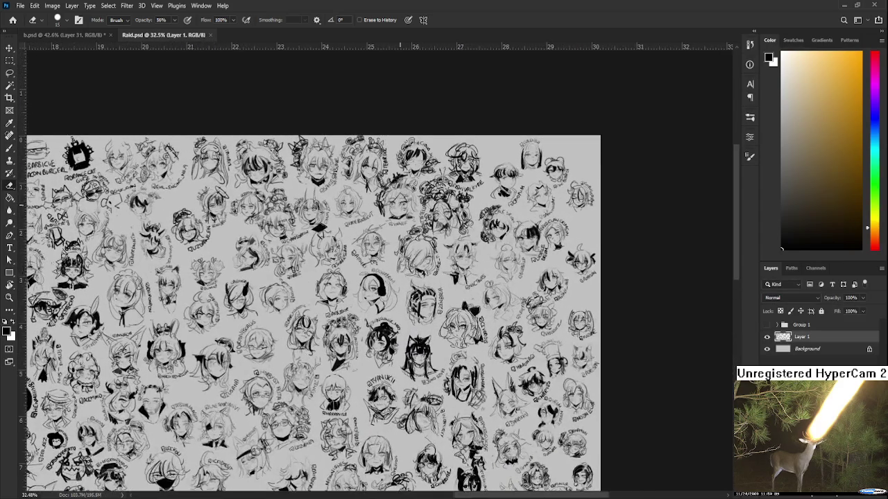
scroll(721, 132, up, 2)
scroll(721, 132, up, 2)
scroll(760, 197, up, 1)
scroll(760, 196, up, 1)
scroll(760, 197, up, 1)
scroll(760, 196, up, 1)
- Tilt the canvas and paint short dark hair strokes above the doodle head, redoing attempts
key(r)
mouse_move(549, 317)
mouse_down()
mouse_move(393, 303)
mouse_move(460, 220)
mouse_move(437, 152)
mouse_up()
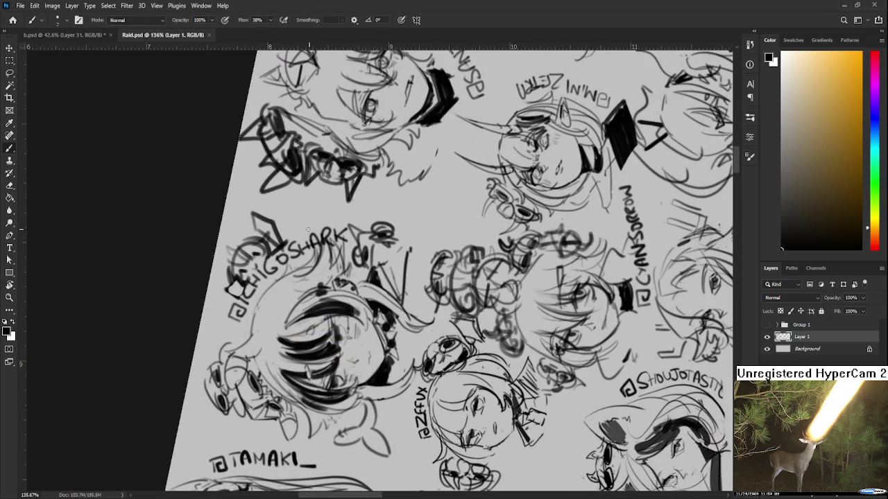
drag(338, 204, 292, 237)
key(ctrl+z)
mouse_move(286, 232)
mouse_down()
mouse_move(360, 219)
mouse_move(316, 216)
mouse_move(331, 206)
mouse_move(293, 236)
mouse_up()
key(ctrl+z)
drag(301, 204, 270, 237)
key(ctrl+z)
mouse_move(330, 199)
mouse_down()
mouse_move(383, 223)
mouse_move(358, 232)
mouse_move(346, 223)
mouse_up()
key(ctrl+z)
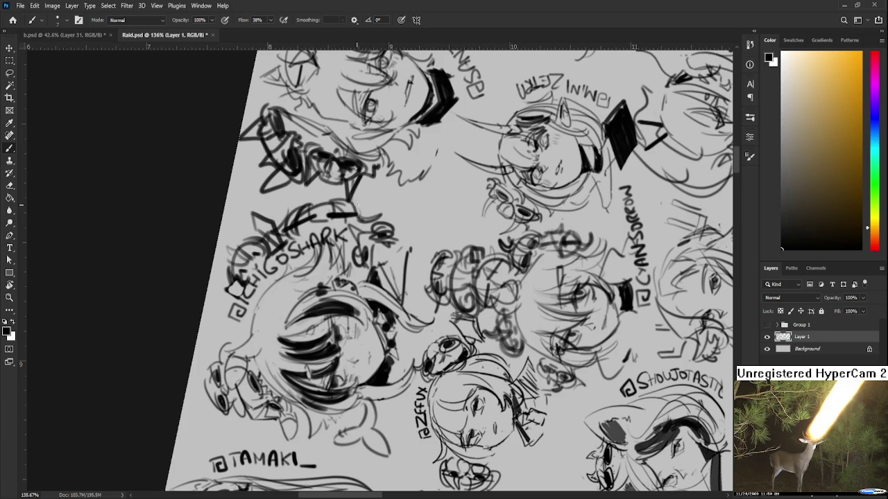
- Turn the canvas back upright and zoom out to place the combined artwork
mouse_move(296, 205)
mouse_down()
mouse_move(306, 225)
mouse_move(318, 223)
mouse_up()
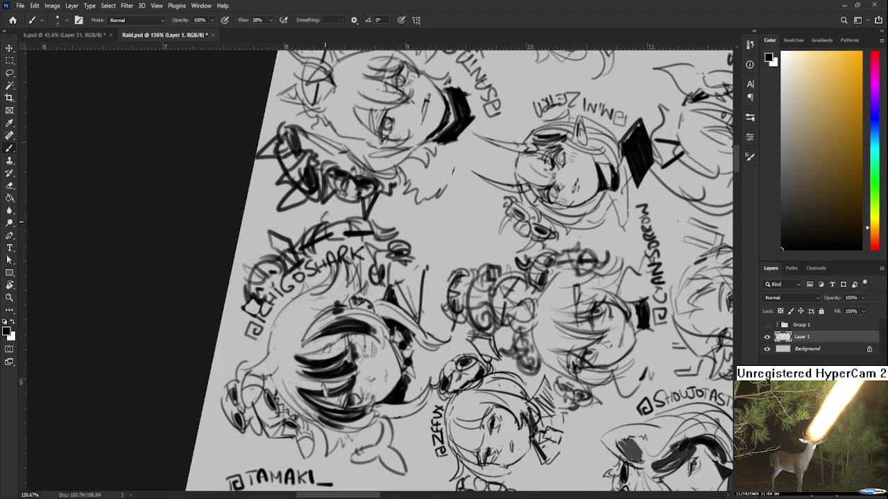
scroll(358, 234, down, 3)
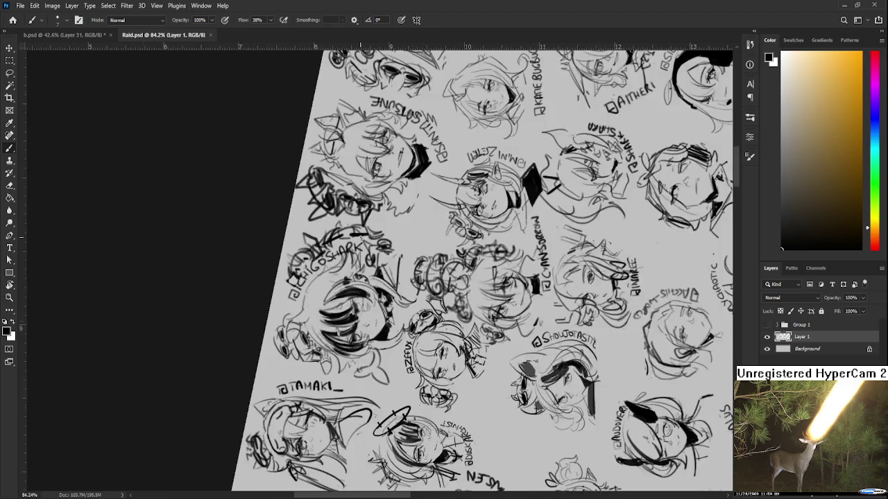
scroll(360, 236, down, 3)
key(r)
drag(359, 236, 422, 336)
scroll(422, 336, up, 1)
scroll(422, 336, down, 2)
scroll(600, 392, down, 2)
scroll(601, 392, up, 1)
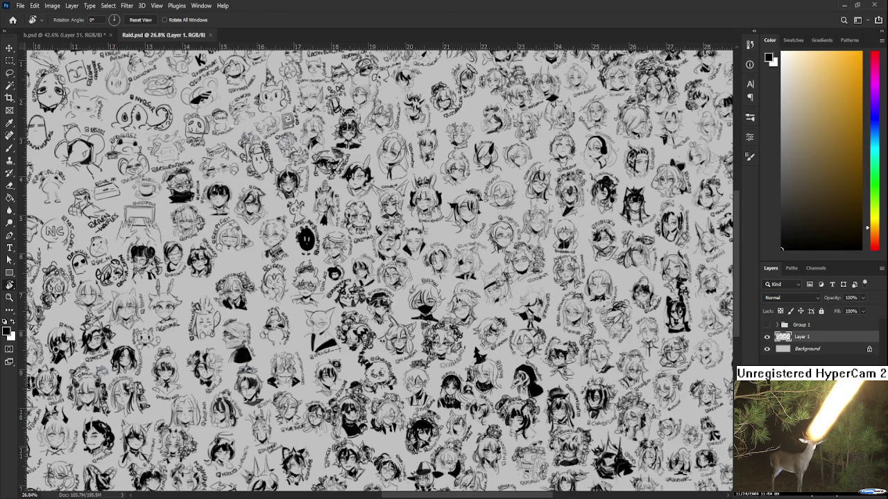
key(ctrl+minus)
key(ctrl+minus)
- Confirm the batch_3_and_4_combined placement and inspect its top edge
key(Return)
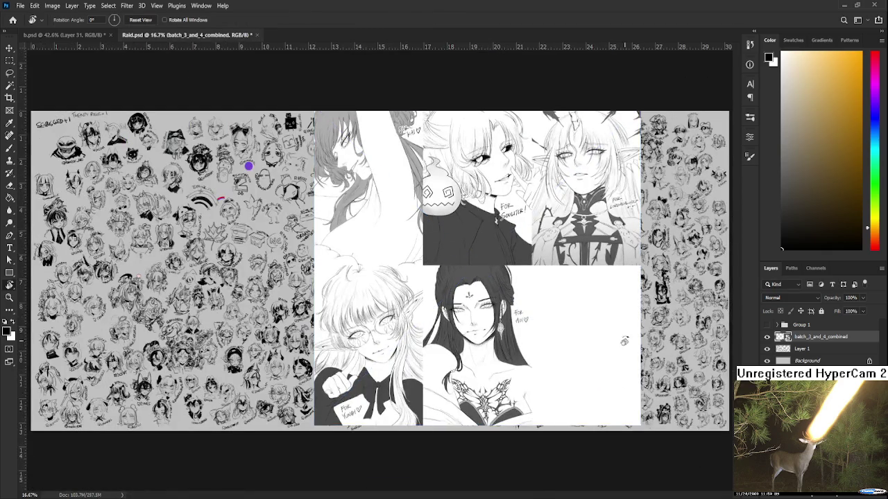
scroll(604, 228, up, 5)
scroll(585, 217, down, 2)
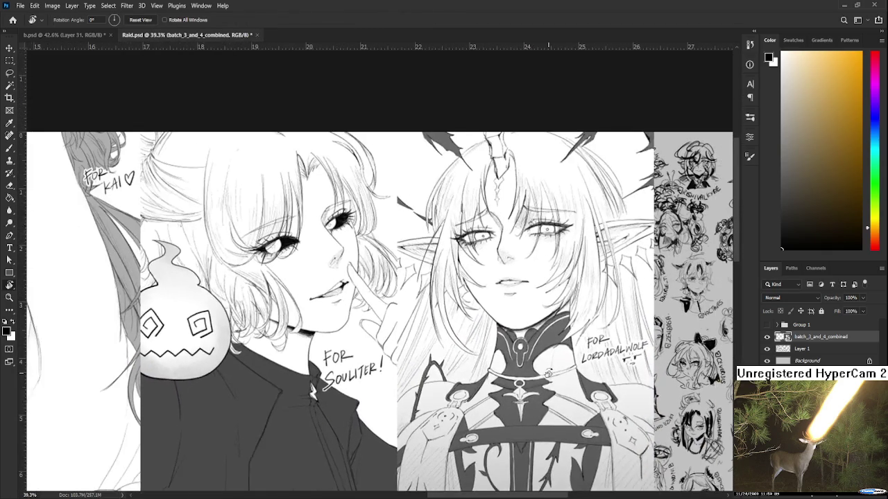
mouse_move(585, 216)
mouse_down()
mouse_move(456, 414)
mouse_move(561, 327)
mouse_up()
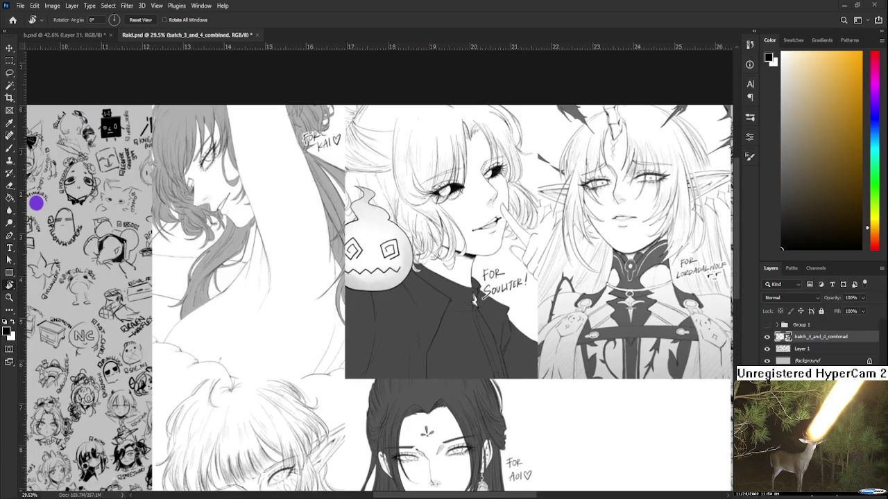
scroll(609, 312, down, 3)
scroll(481, 237, up, 3)
scroll(481, 236, up, 2)
scroll(342, 295, up, 1)
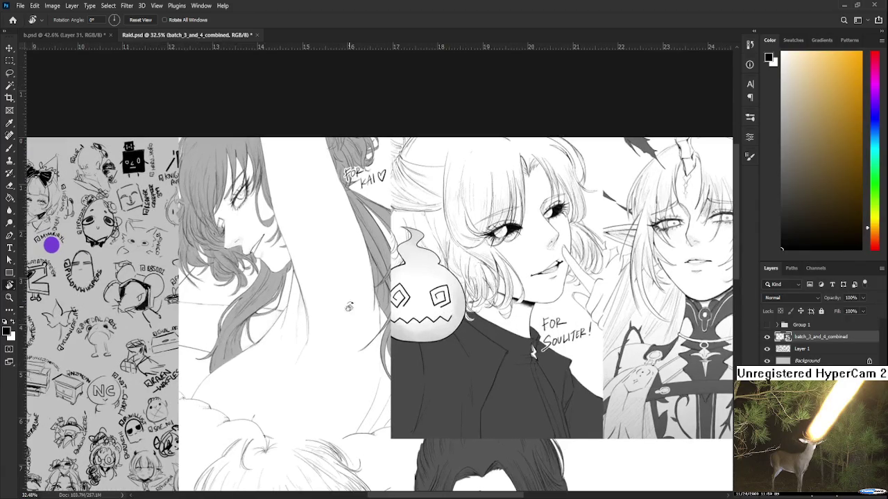
scroll(391, 361, down, 2)
scroll(381, 389, up, 1)
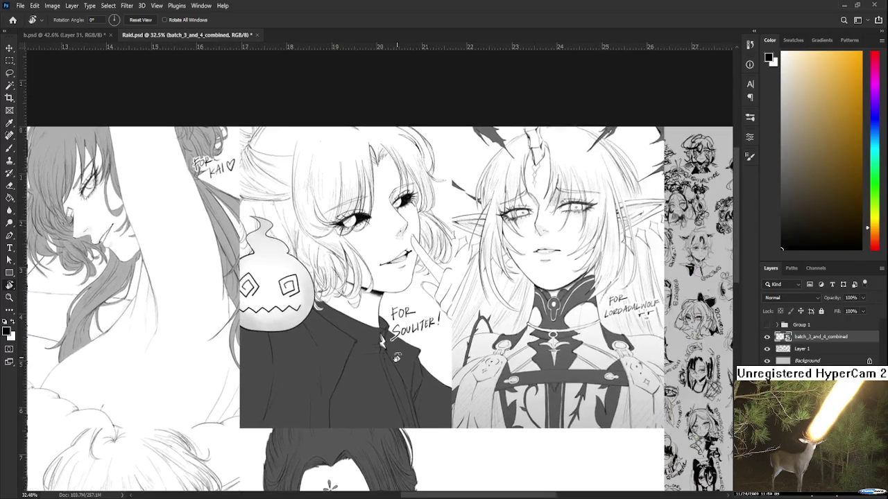
scroll(369, 415, down, 1)
scroll(370, 414, up, 1)
scroll(370, 415, down, 4)
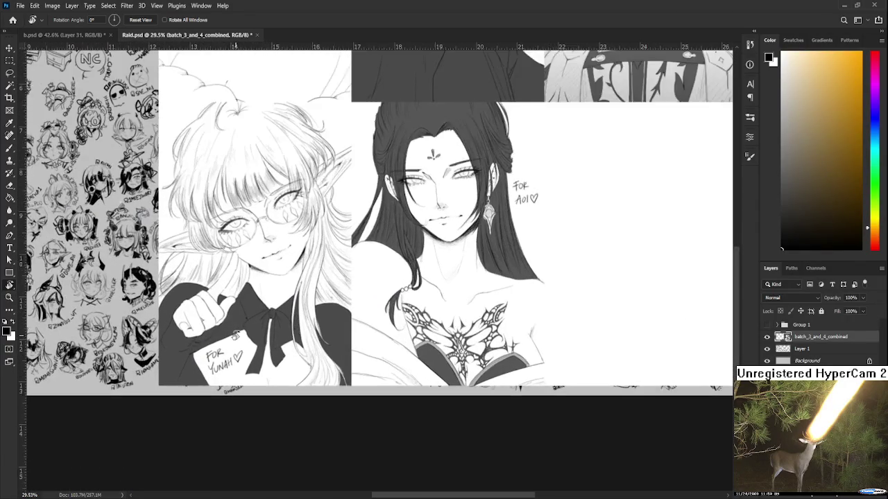
scroll(238, 329, up, 3)
- Survey the portraits, then drag the red-eyed portrait painting in as layer 32
mouse_move(429, 220)
mouse_down()
mouse_move(353, 393)
mouse_move(277, 241)
mouse_up()
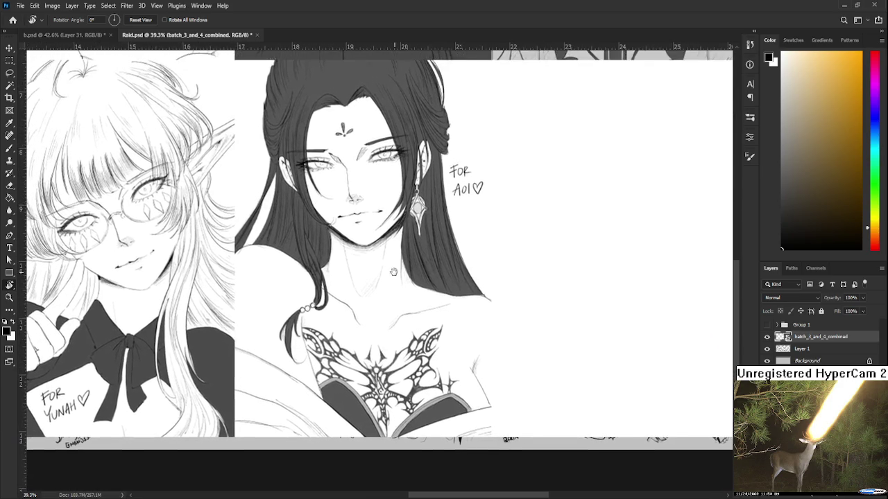
mouse_move(397, 256)
mouse_down()
mouse_move(467, 319)
mouse_move(385, 408)
mouse_move(553, 200)
mouse_move(407, 227)
mouse_move(462, 288)
mouse_up()
scroll(466, 319, down, 1)
scroll(385, 408, up, 1)
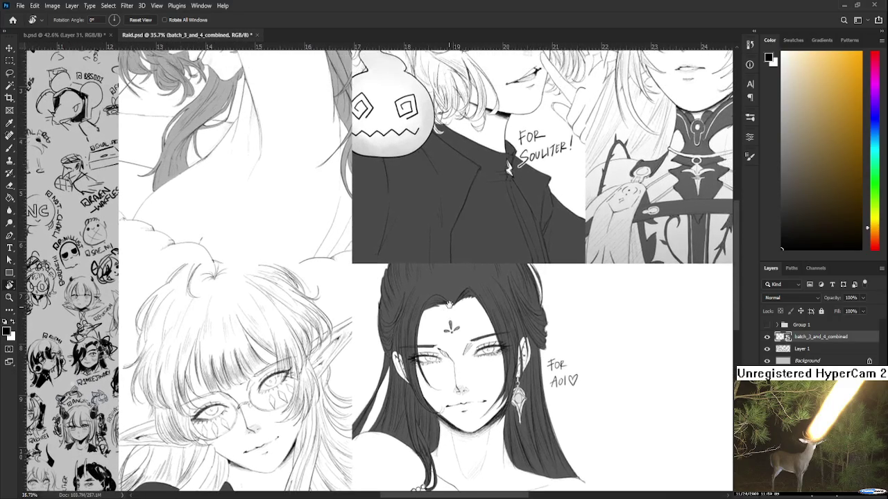
drag(462, 229, 447, 272)
scroll(448, 272, down, 3)
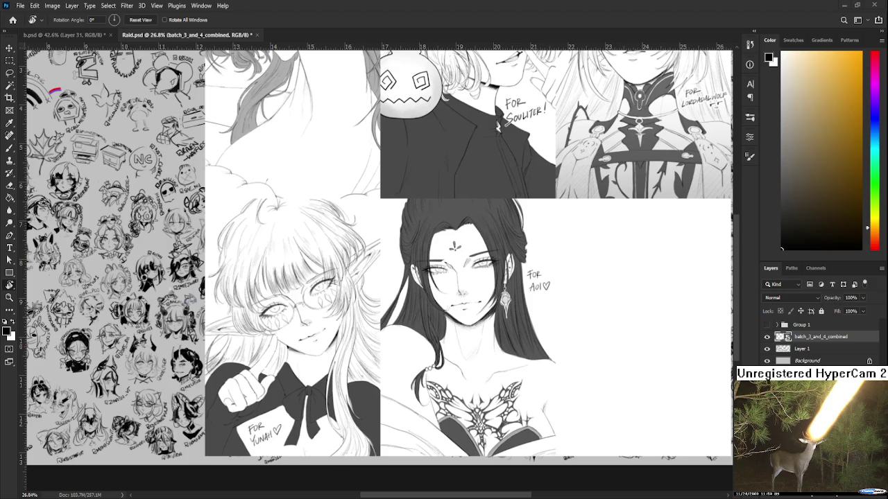
drag(450, 243, 485, 305)
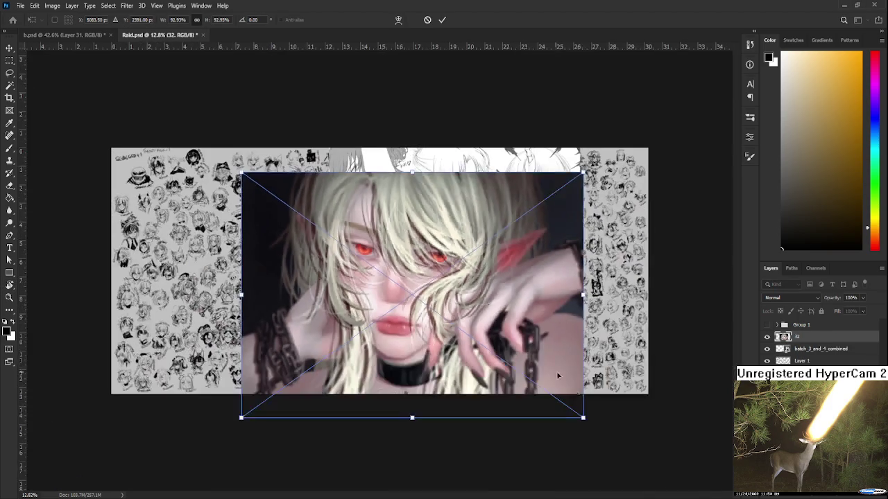
- Shrink layer 32 to about 51% and commit
drag(584, 419, 542, 334)
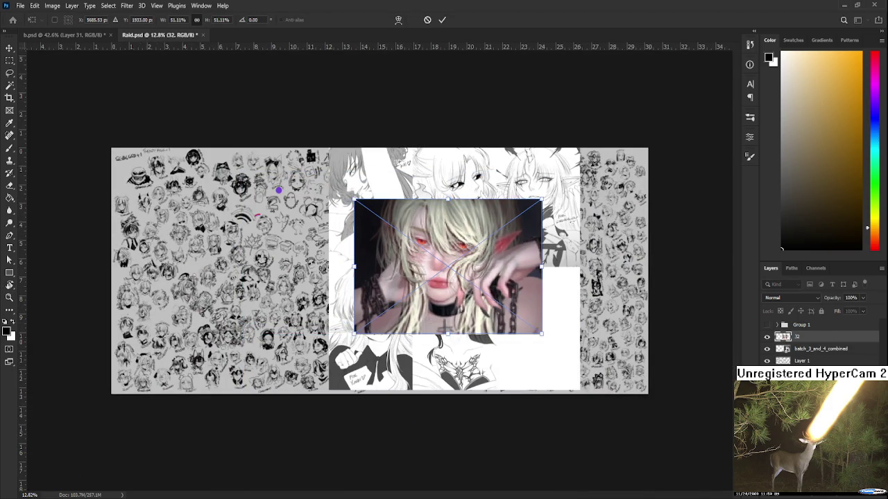
key(Return)
key(r)
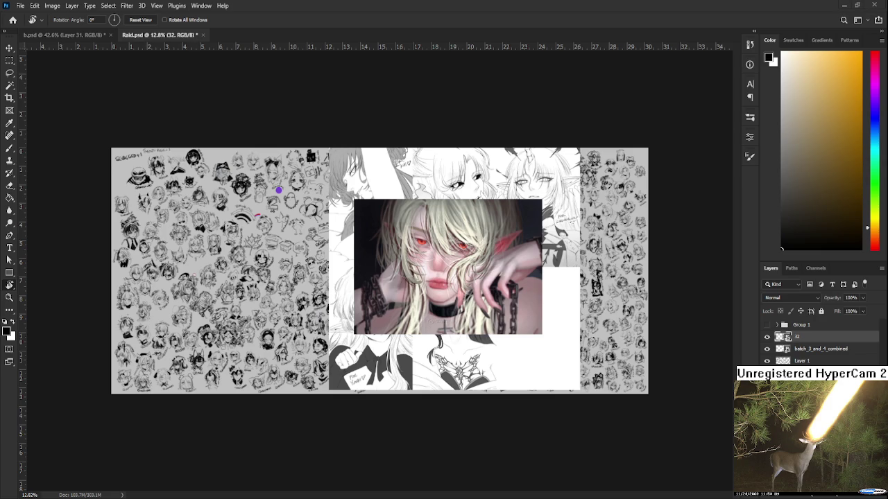
scroll(444, 273, up, 1)
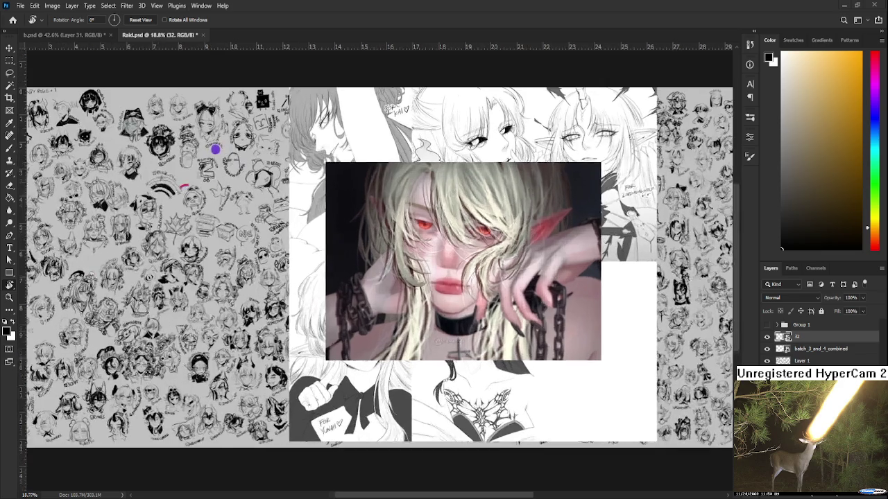
scroll(444, 273, up, 1)
scroll(443, 273, up, 1)
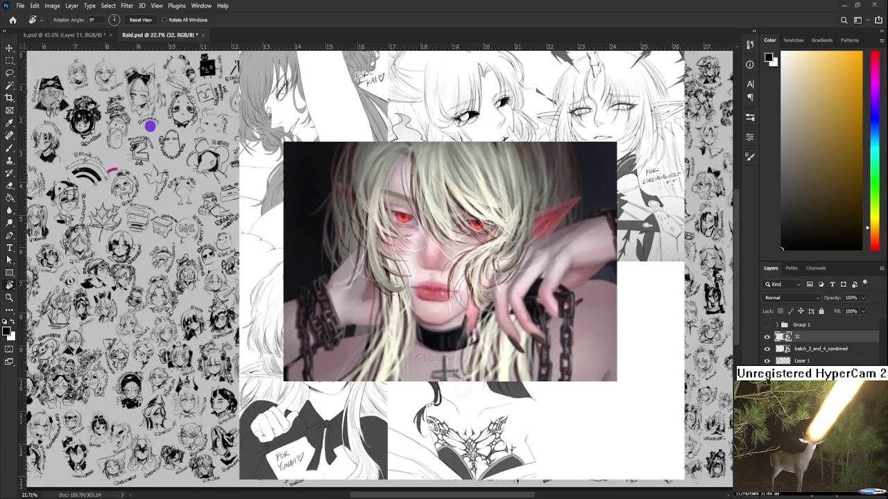
- Move the batch_3_and_4_combined collage about 155 px left
click(821, 348)
key(ctrl+t)
mouse_move(446, 330)
mouse_down()
mouse_move(338, 323)
mouse_move(150, 347)
mouse_up()
key(Return)
- Move layer 32 into the lower-right row and scale it to 46.54%
scroll(388, 277, down, 1)
click(825, 337)
key(ctrl+t)
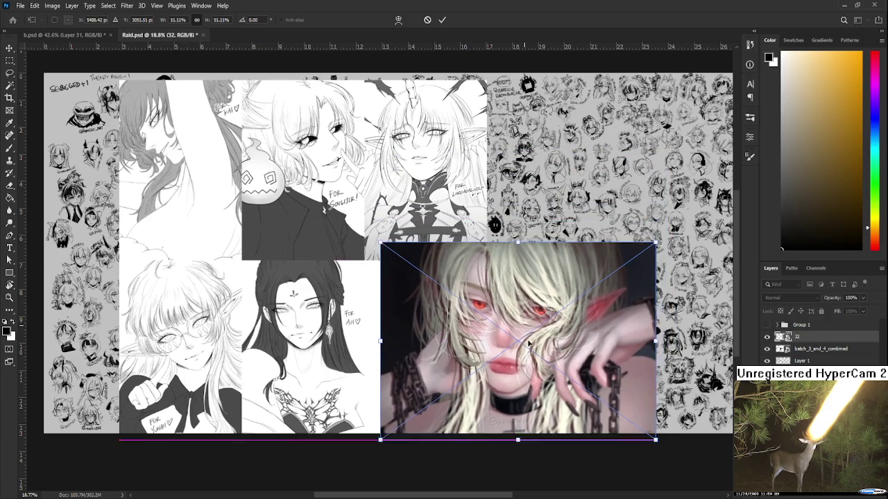
drag(638, 185, 621, 290)
drag(658, 254, 629, 273)
drag(575, 372, 573, 343)
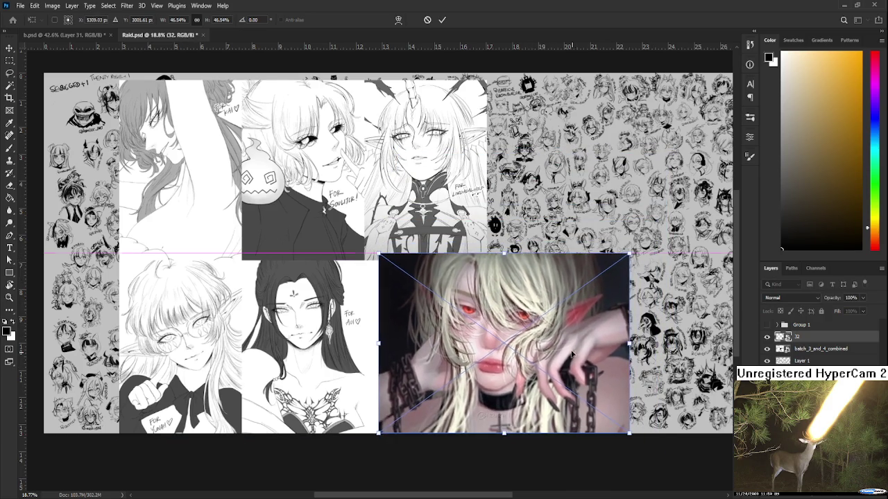
key(Return)
scroll(573, 342, up, 2)
scroll(568, 347, up, 2)
scroll(565, 353, down, 2)
scroll(565, 352, down, 1)
drag(566, 306, 444, 354)
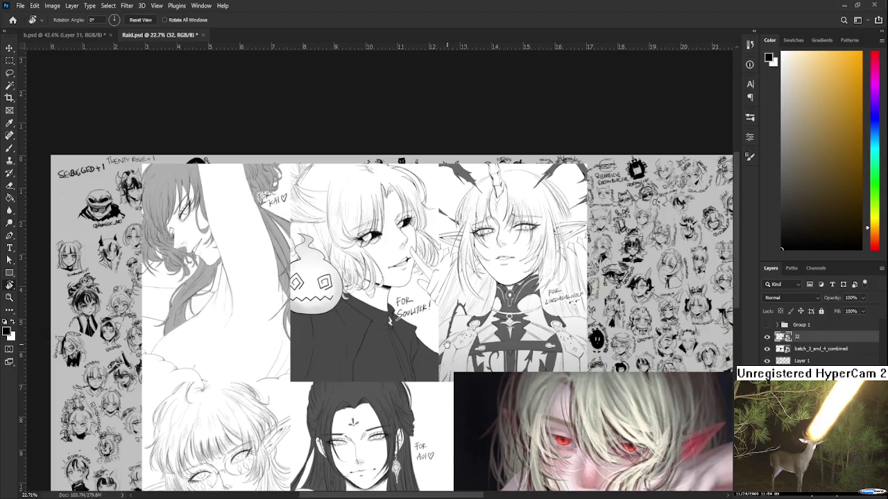
drag(466, 436, 400, 359)
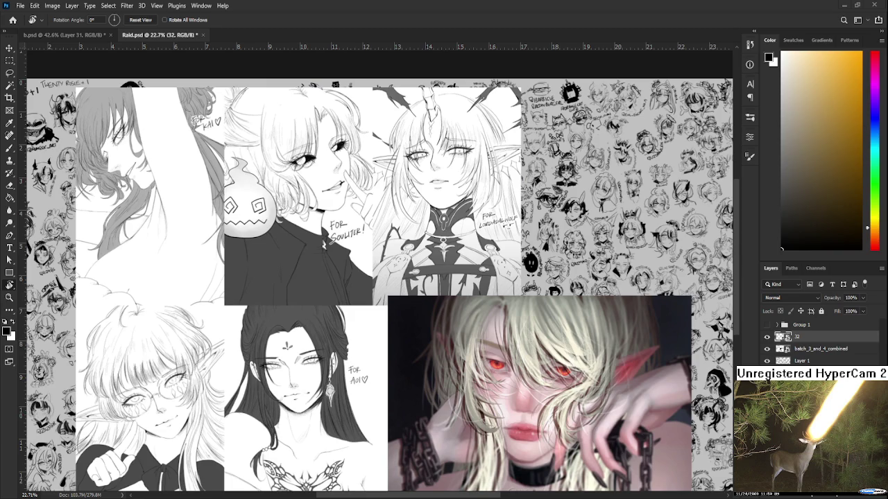
scroll(375, 288, down, 2)
scroll(516, 402, up, 1)
scroll(517, 402, up, 1)
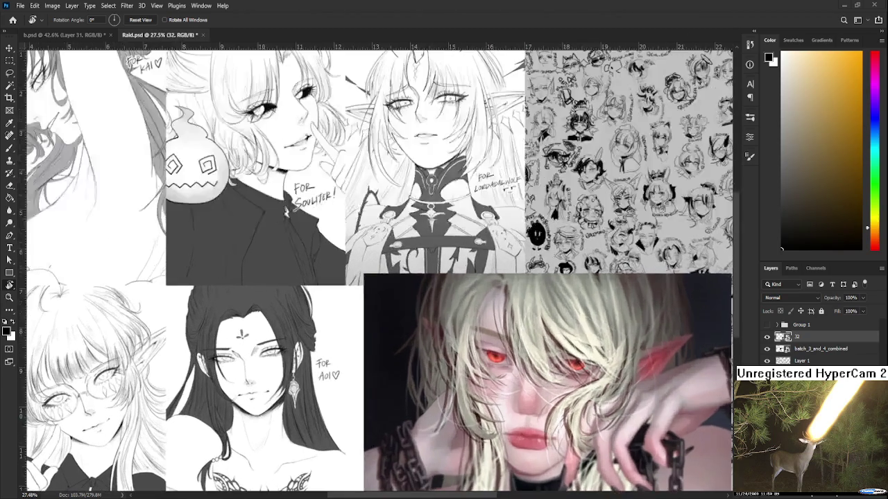
scroll(517, 402, up, 1)
drag(484, 394, 550, 320)
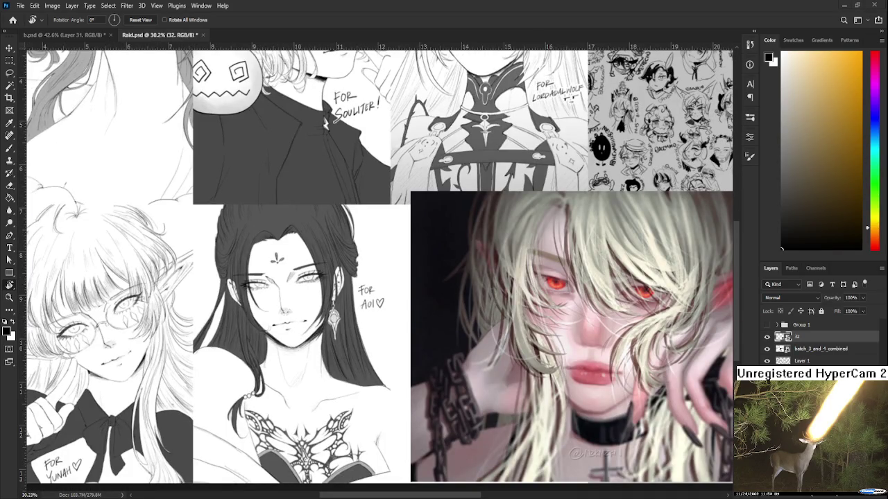
scroll(363, 353, down, 1)
scroll(363, 354, down, 3)
scroll(336, 371, up, 2)
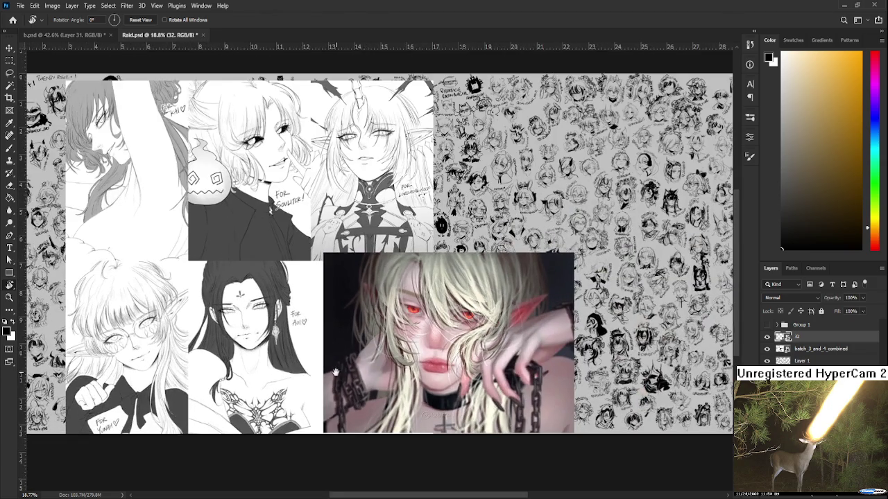
scroll(336, 372, up, 1)
scroll(291, 366, up, 1)
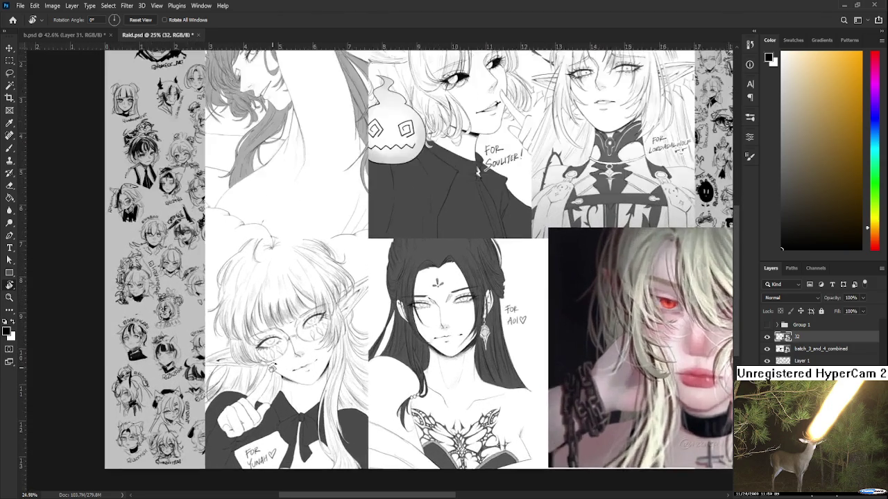
scroll(272, 364, up, 2)
scroll(273, 364, up, 1)
scroll(419, 374, up, 1)
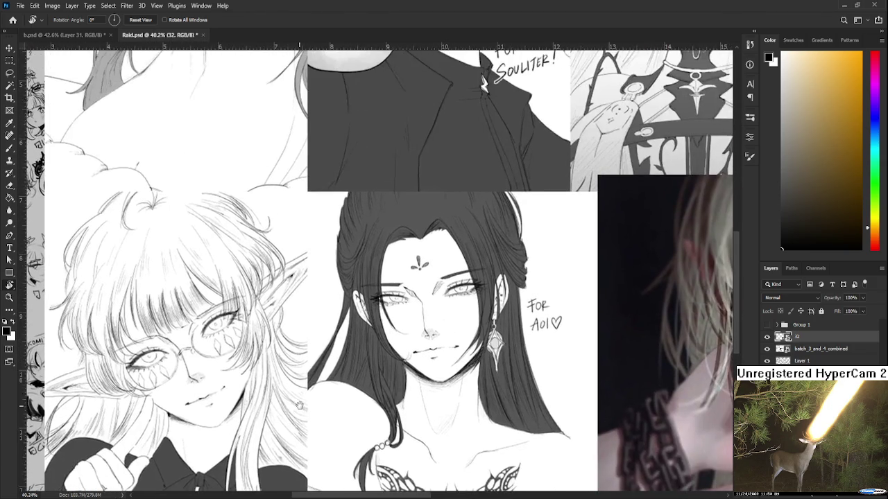
drag(374, 252, 275, 448)
drag(400, 299, 336, 485)
mouse_move(411, 361)
mouse_down()
mouse_move(365, 107)
mouse_move(464, 107)
mouse_move(523, 127)
mouse_move(419, 342)
mouse_move(252, 492)
mouse_move(449, 357)
mouse_up()
scroll(450, 357, down, 2)
scroll(444, 347, down, 1)
scroll(430, 326, down, 1)
scroll(405, 291, down, 1)
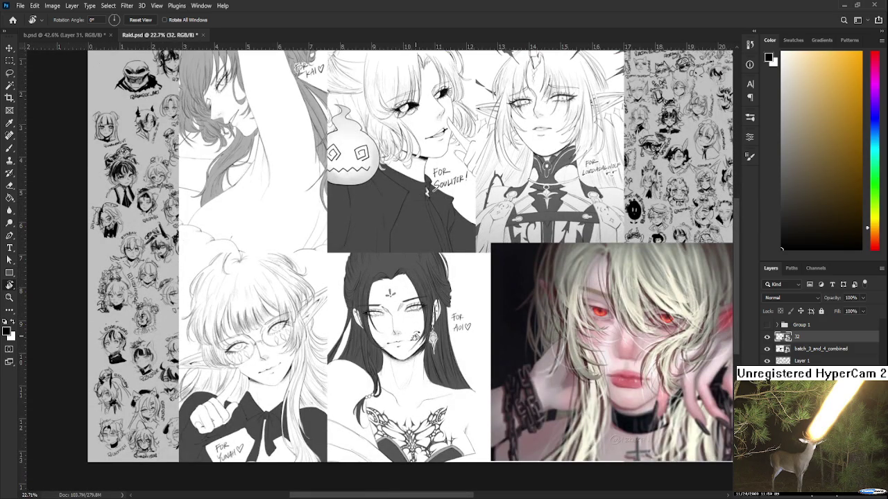
scroll(472, 406, up, 1)
scroll(443, 404, up, 1)
scroll(419, 402, up, 1)
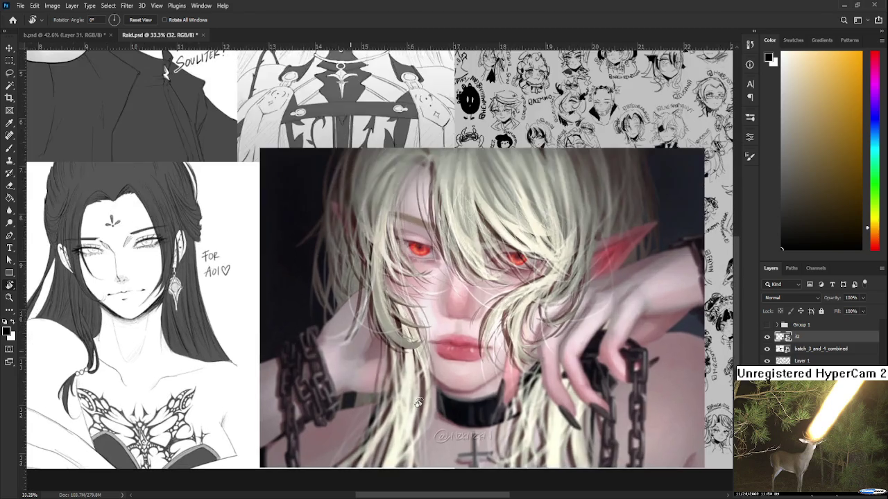
scroll(419, 402, down, 2)
scroll(417, 399, down, 1)
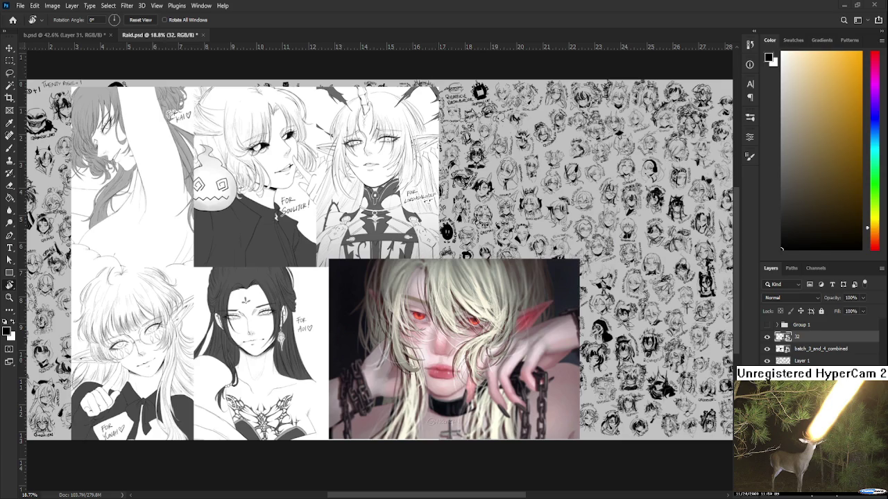
scroll(419, 343, down, 3)
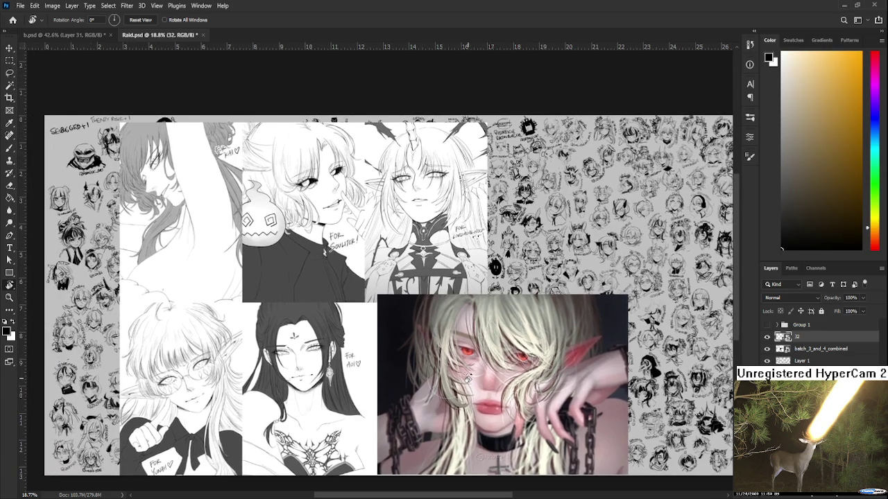
scroll(386, 357, up, 1)
scroll(357, 363, up, 1)
scroll(357, 364, up, 1)
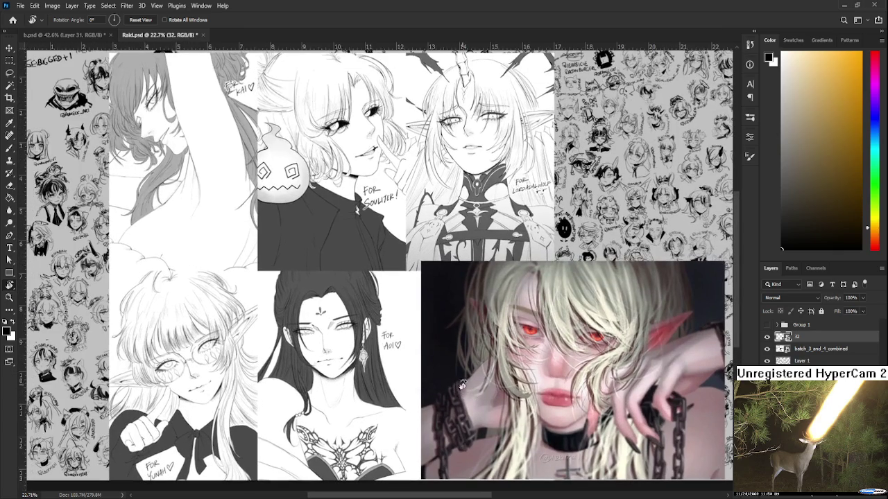
shift+click(808, 350)
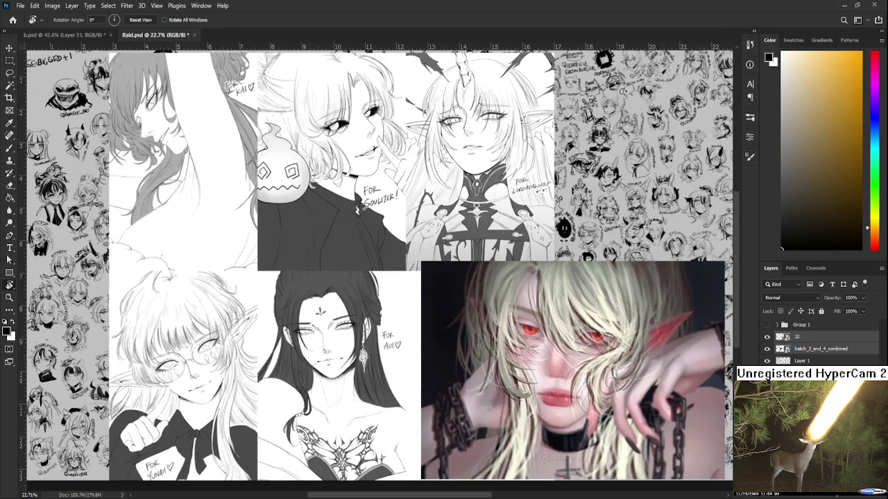
- Delete layers 32 and batch_3_and_4_combined from Raid.psd
key(Delete)
scroll(529, 383, down, 1)
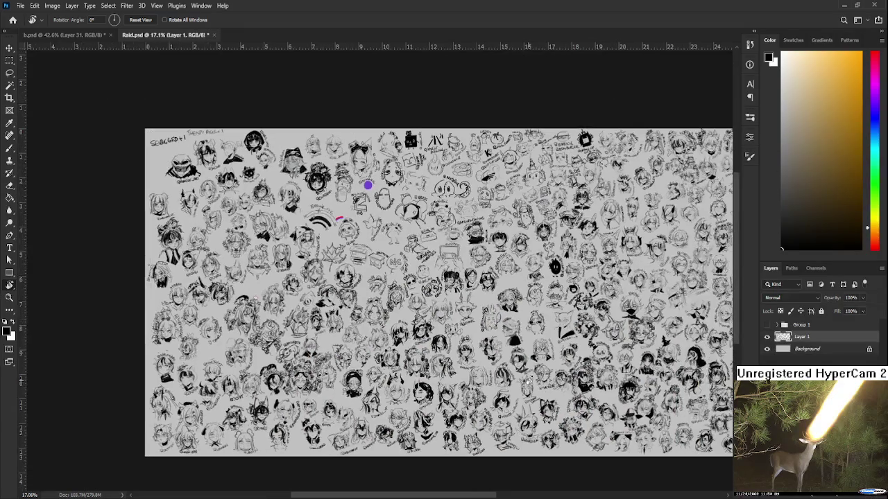
scroll(514, 359, up, 1)
scroll(471, 294, right, 3)
scroll(471, 294, up, 1)
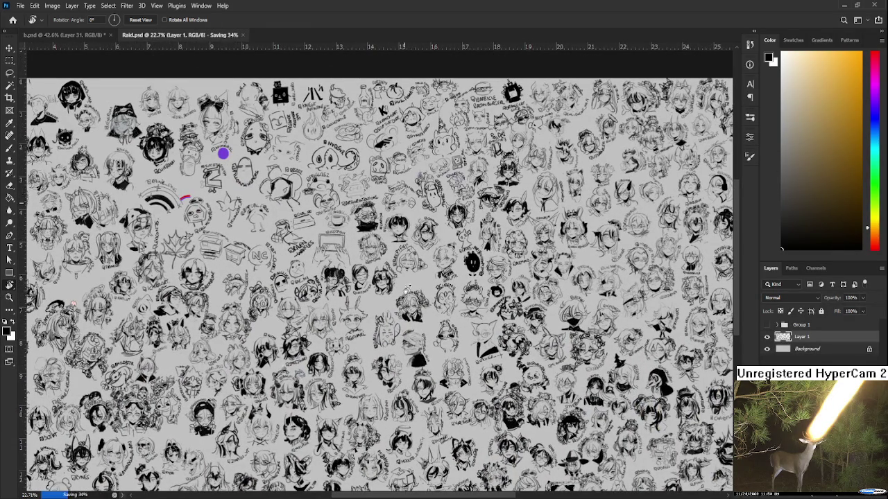
- Save and close Raid.psd, returning to b.psd
key(ctrl+w)
scroll(416, 300, up, 2)
scroll(415, 300, down, 1)
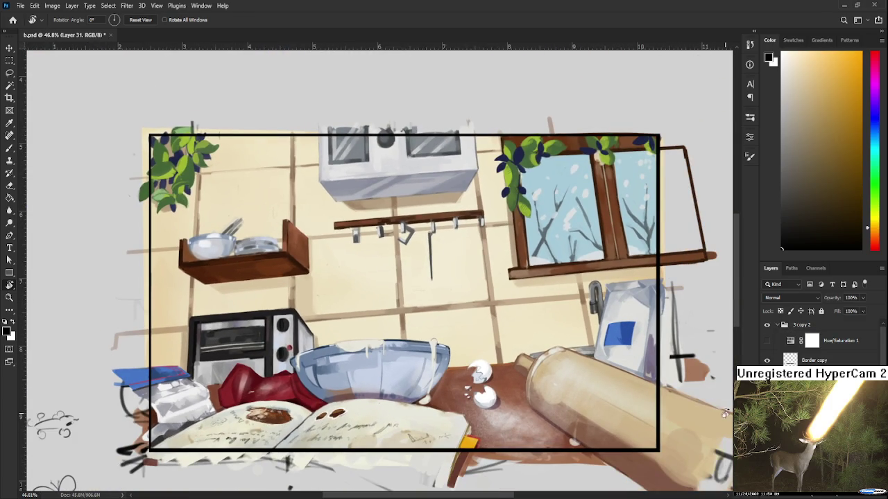
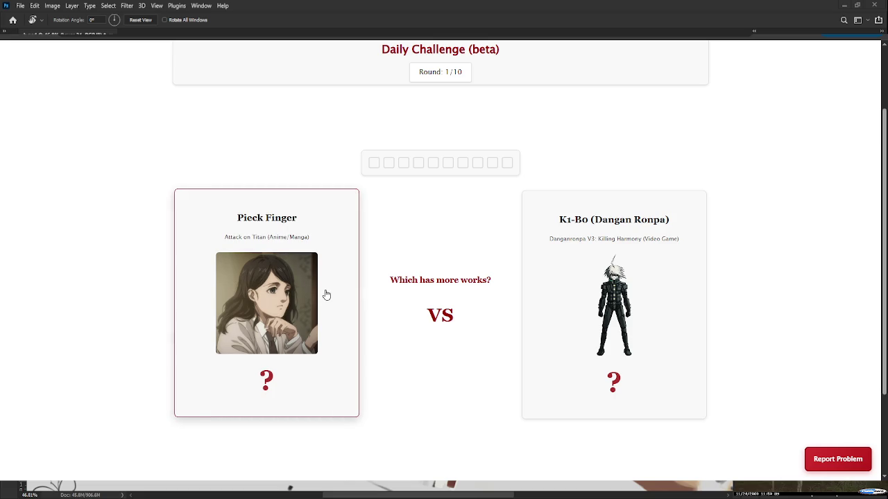
- Pick Pieck Finger, Ogami Sakura and Link Neal as having more works in the daily rounds
click(285, 365)
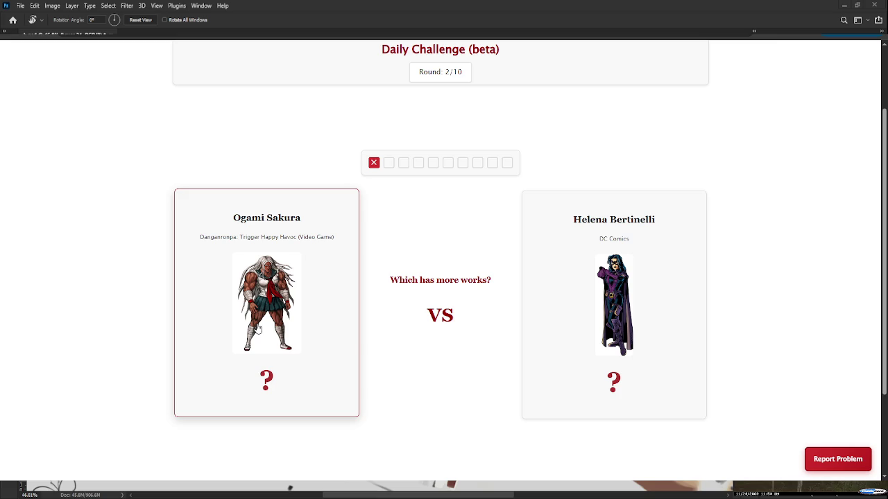
click(249, 345)
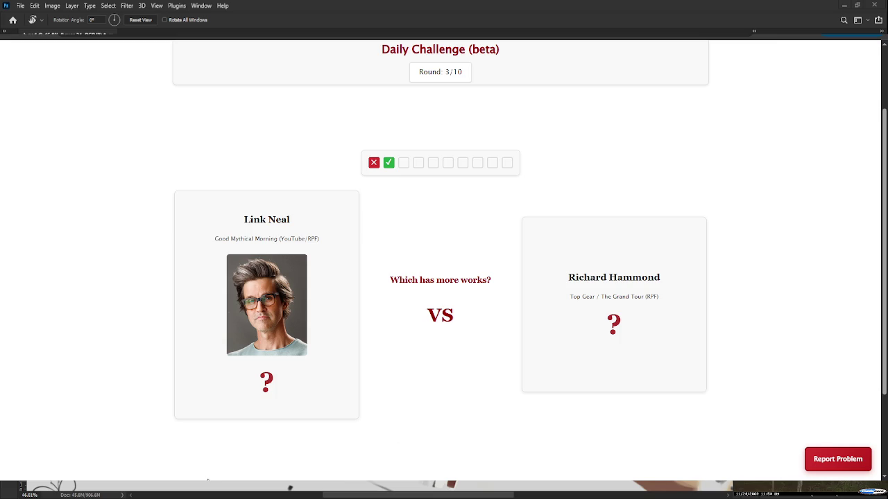
click(231, 400)
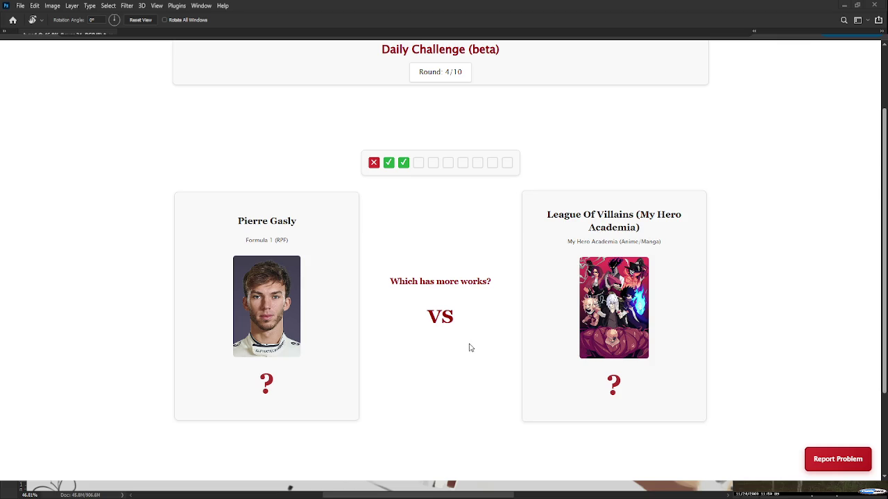
- Pick League of Villains, Natsuki Subaru and Sarge (Red Vs. Blue) as having more works
click(659, 382)
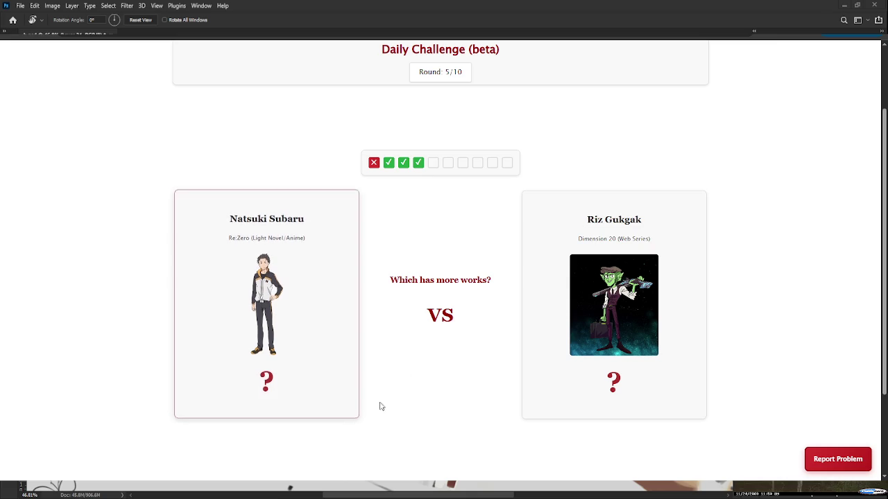
click(332, 358)
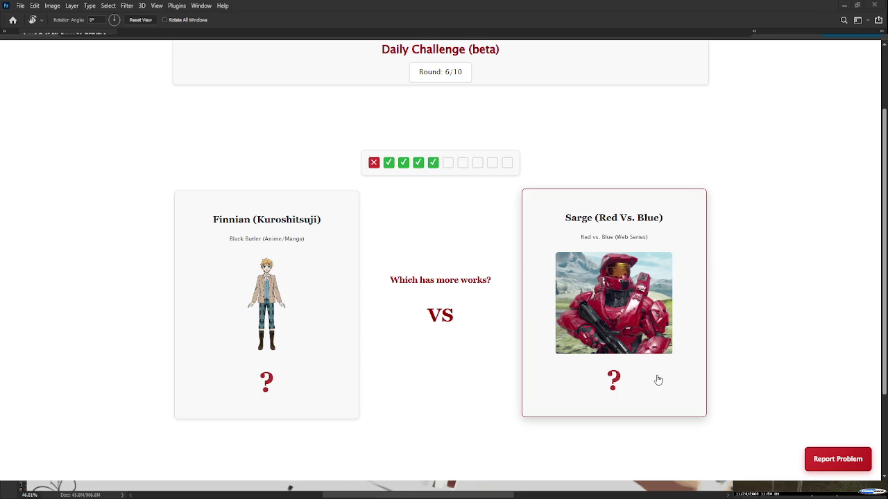
click(635, 375)
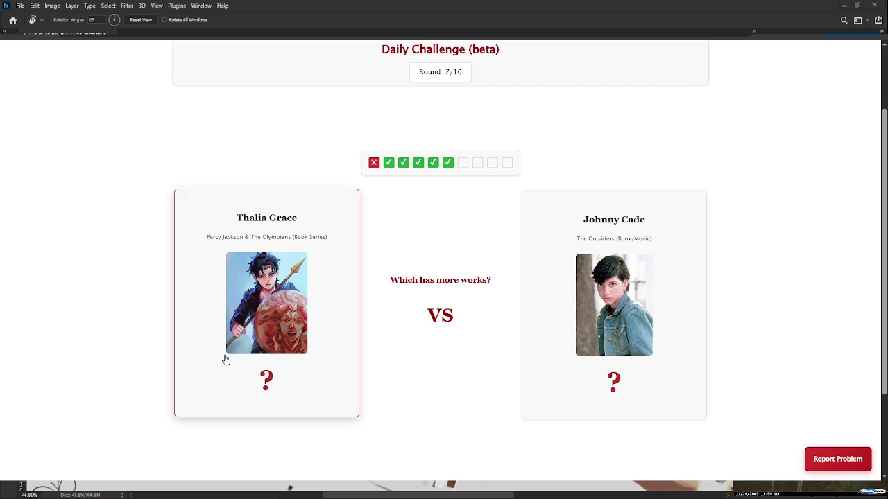
- Pick Thalia Grace, then Charlotte Katakuri, as the characters with more works
click(226, 387)
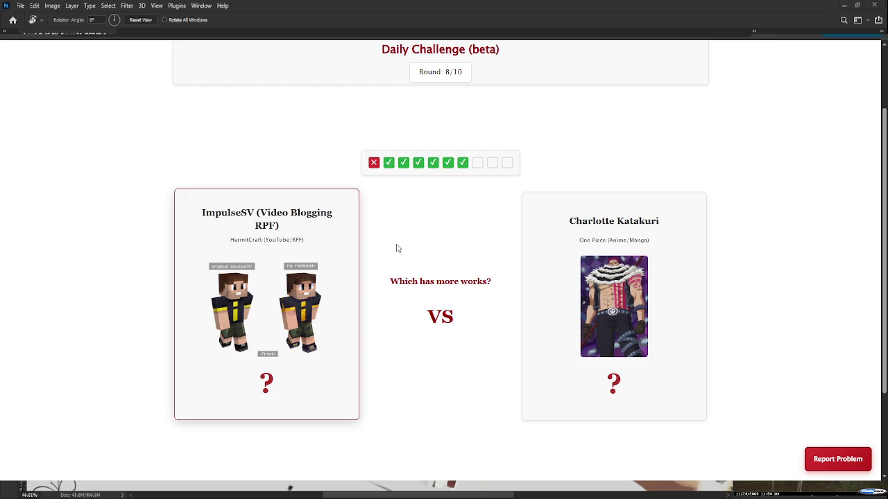
click(684, 332)
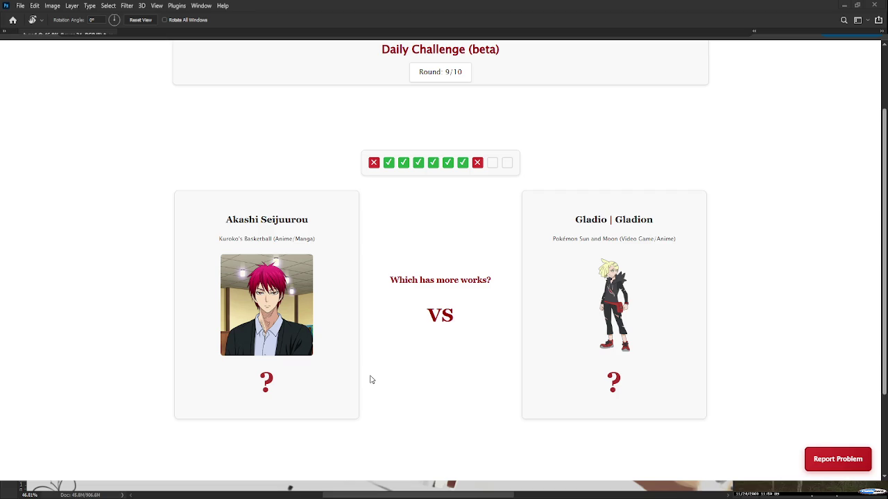
- Pick Gladio and Lyle in the final daily rounds, then switch to main mode
click(590, 349)
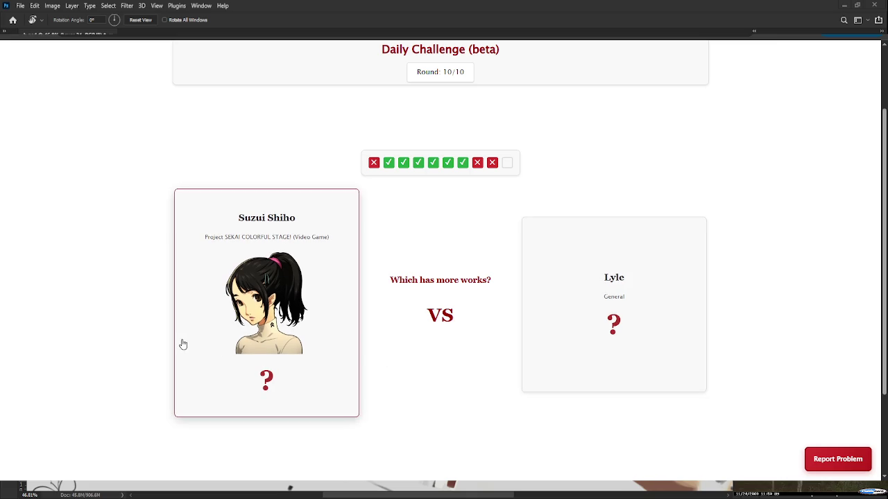
click(684, 363)
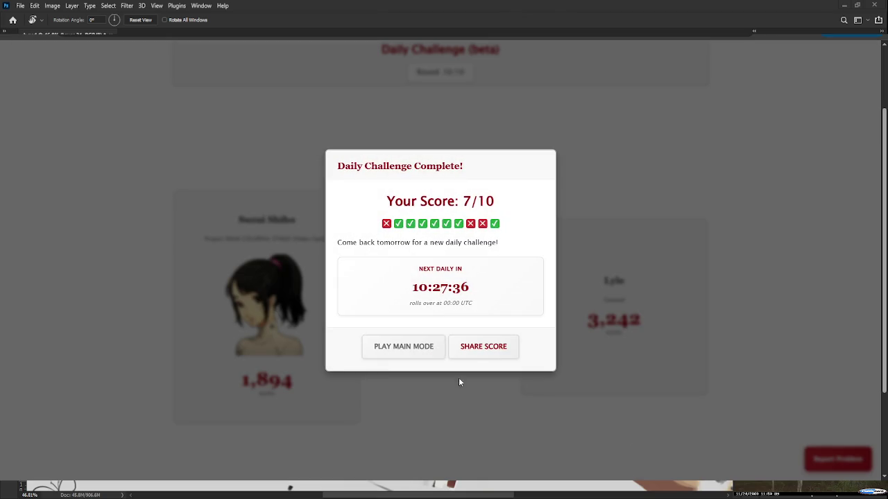
click(405, 355)
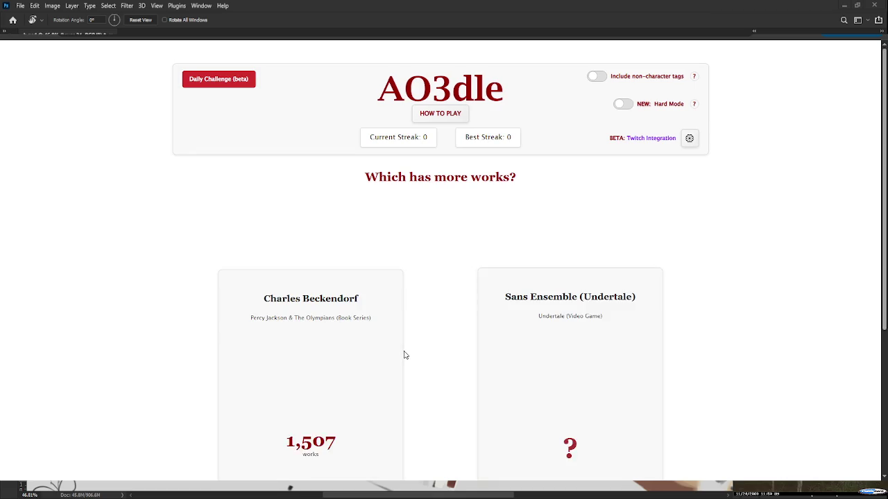
- Open the Report Tag form for Sans Ensemble and cancel it without submitting
scroll(405, 355, down, 2)
scroll(405, 355, up, 1)
scroll(406, 355, up, 1)
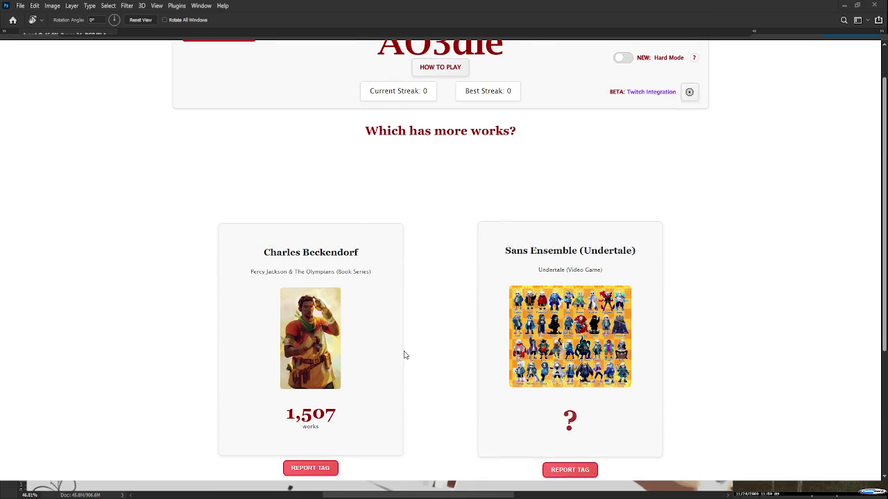
scroll(405, 355, down, 1)
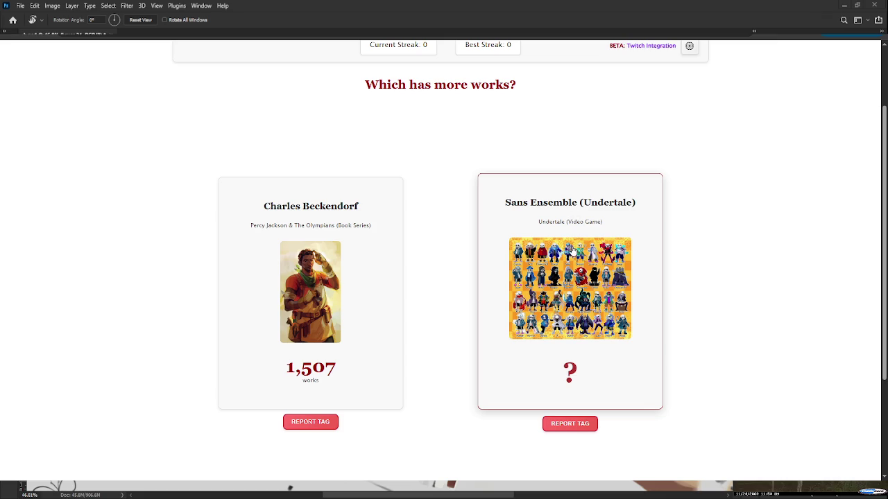
click(585, 426)
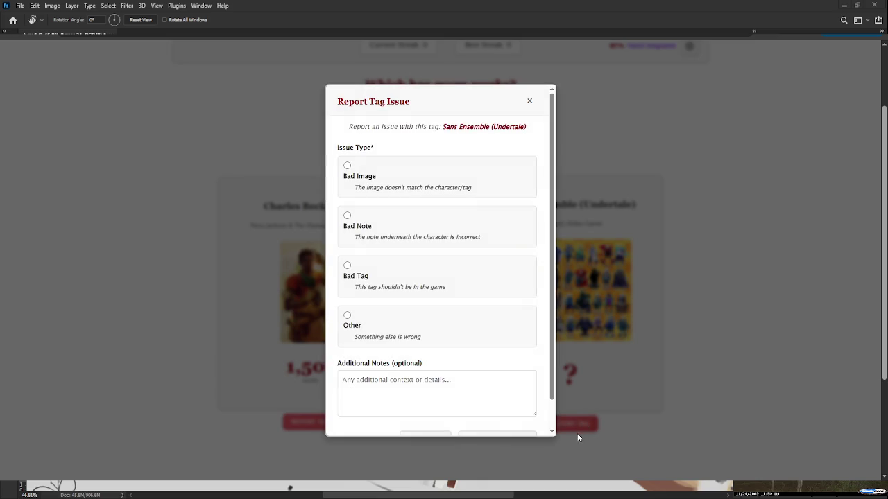
scroll(479, 264, down, 1)
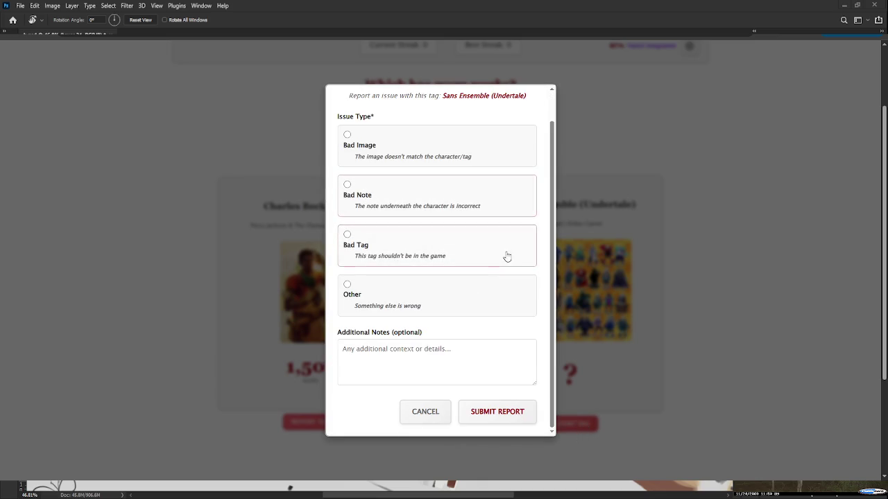
click(425, 413)
- Pick Sans Ensemble (Undertale) over Charles Beckendorf, revealing 3,109 works versus 1,507
scroll(578, 210, down, 2)
click(578, 210)
scroll(487, 396, up, 2)
scroll(488, 396, down, 1)
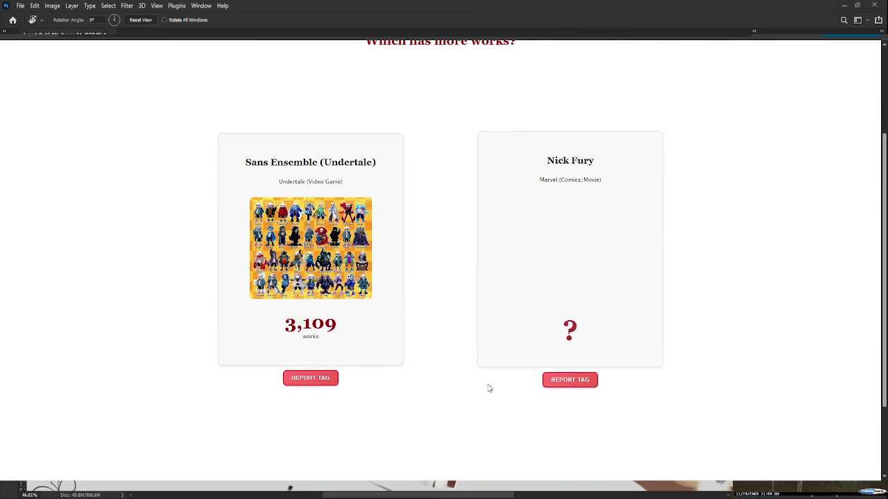
- Bet on Sans Ensemble over Nick Fury, lose, and start a fresh game
scroll(489, 388, up, 1)
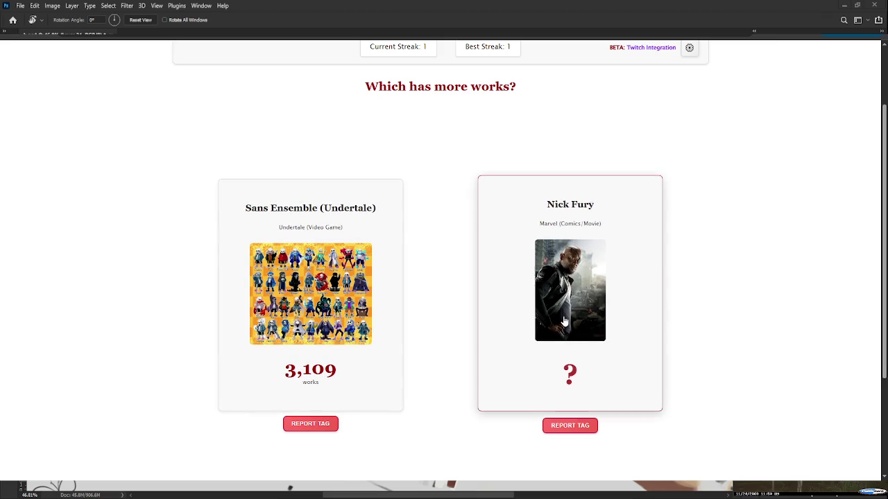
click(355, 316)
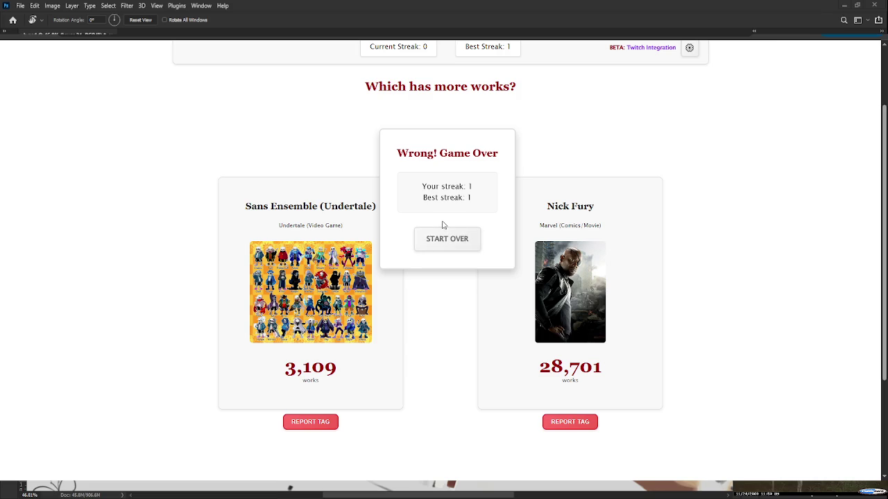
click(442, 248)
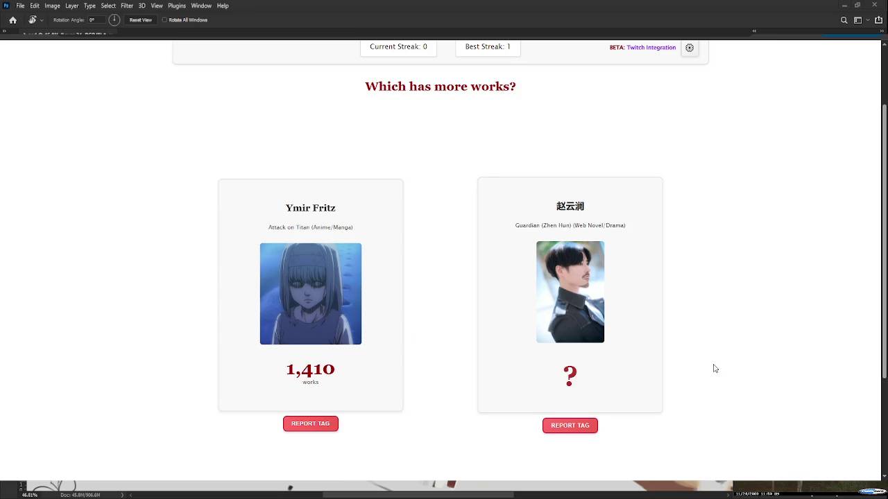
- Pick 赵云澜 over Ymir Fritz and lose, start over, then pick Elves over Justin Finch-Fletchley
click(589, 388)
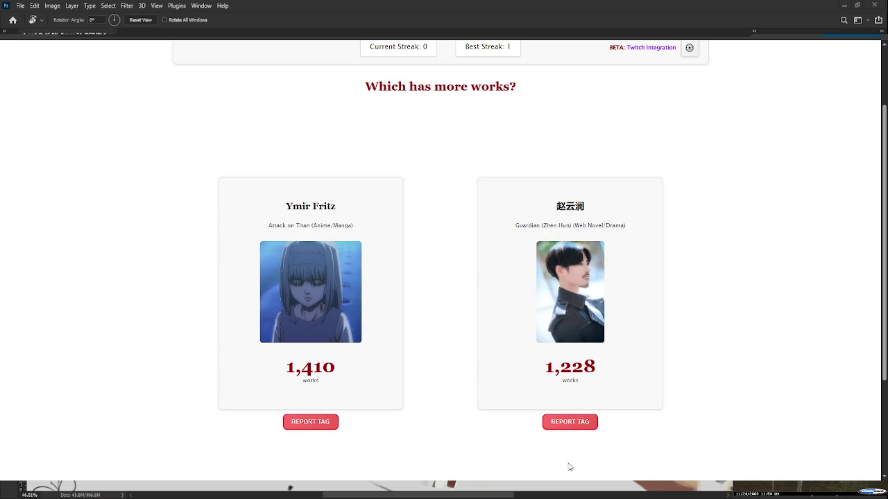
click(437, 251)
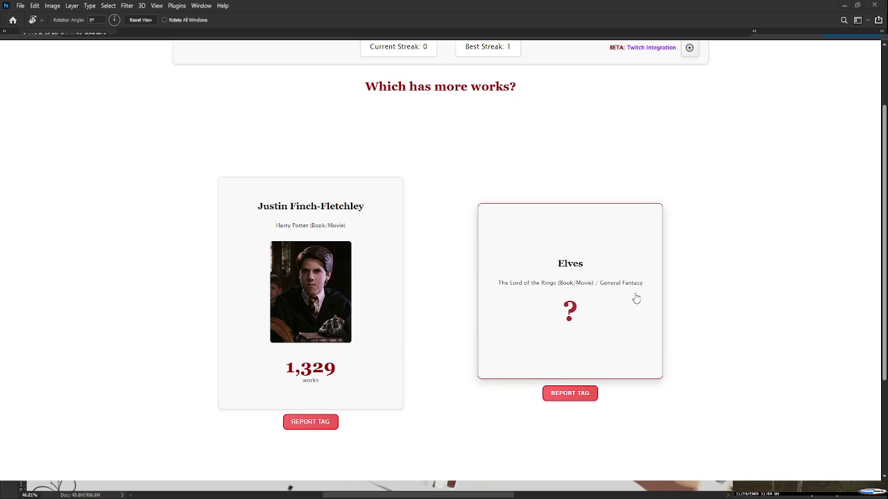
click(606, 333)
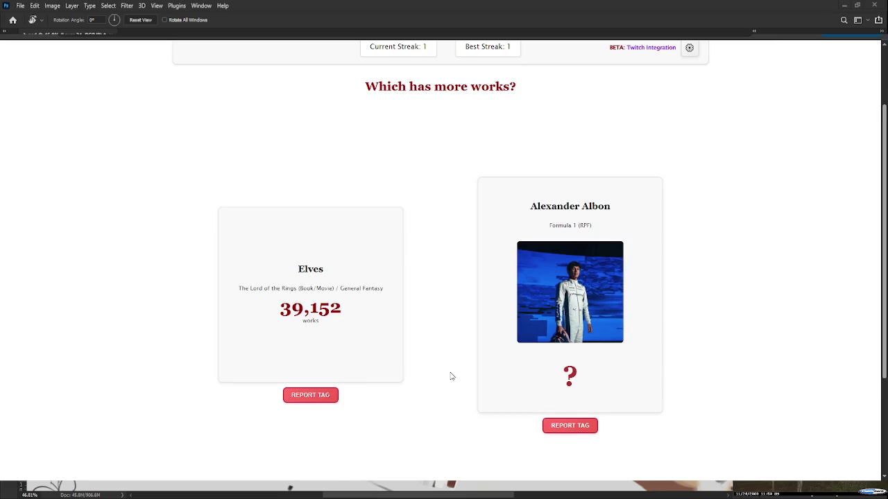
- Pick Elves, Alexander Albon, Joe Trohman, then Liu Mingyan until the run ends, and dismiss Game Over
click(352, 318)
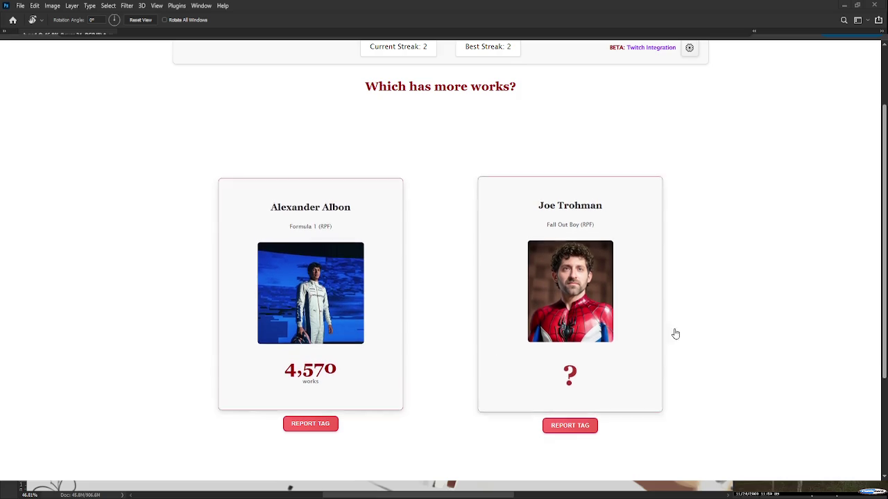
click(343, 346)
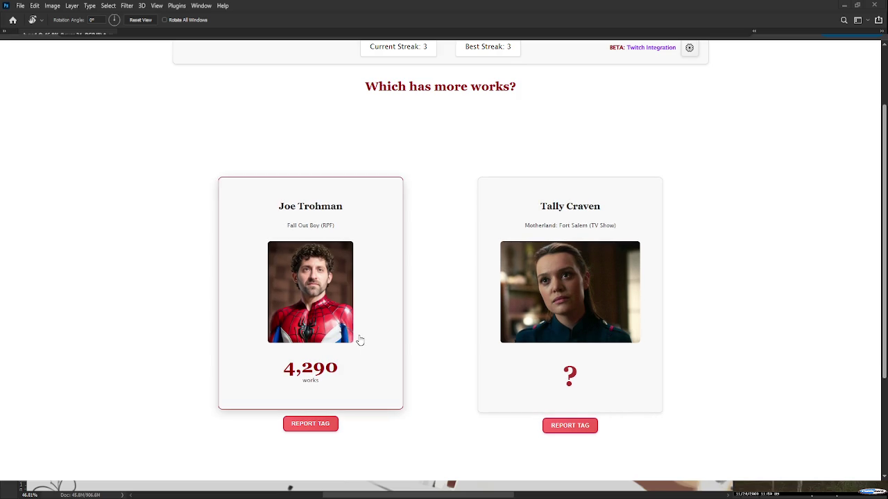
click(373, 365)
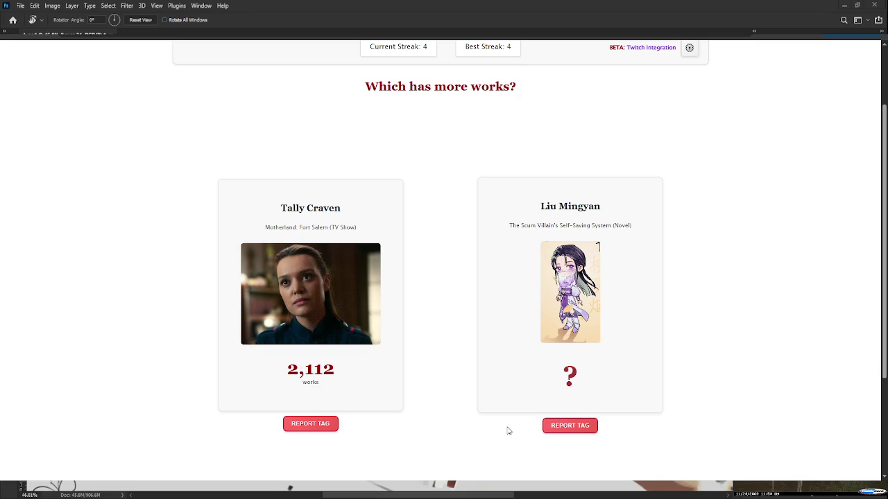
click(518, 368)
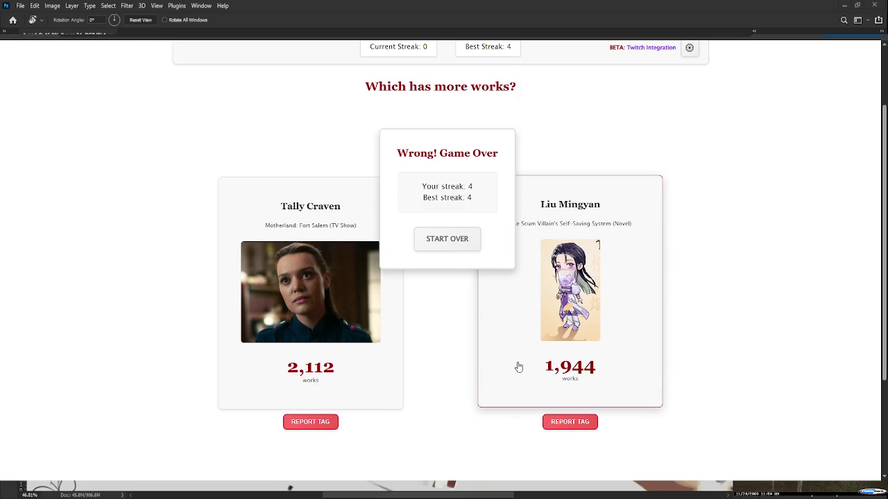
click(430, 238)
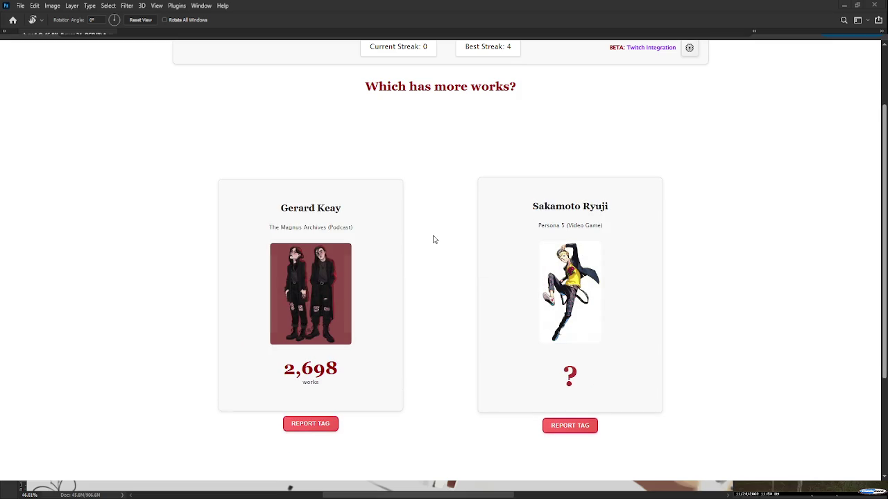
scroll(433, 240, up, 2)
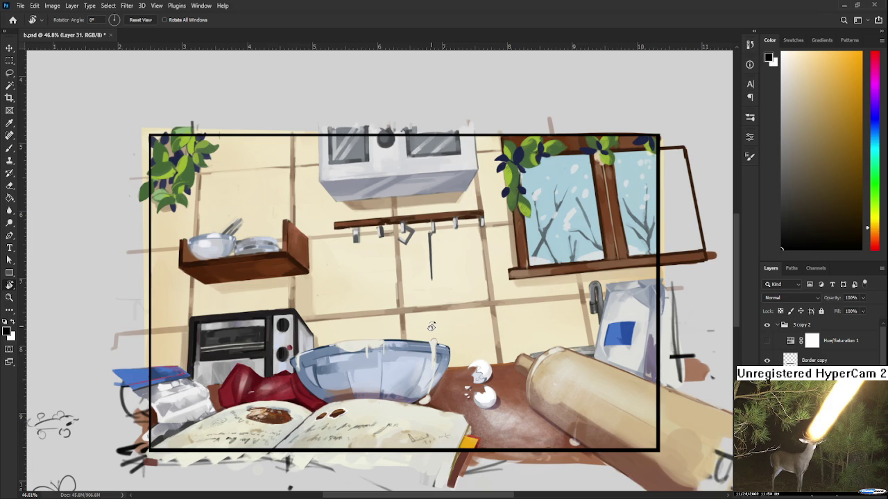
- Reposition the kitchen painting and load the Brush with a near-white colour sampled from it
scroll(432, 326, up, 2)
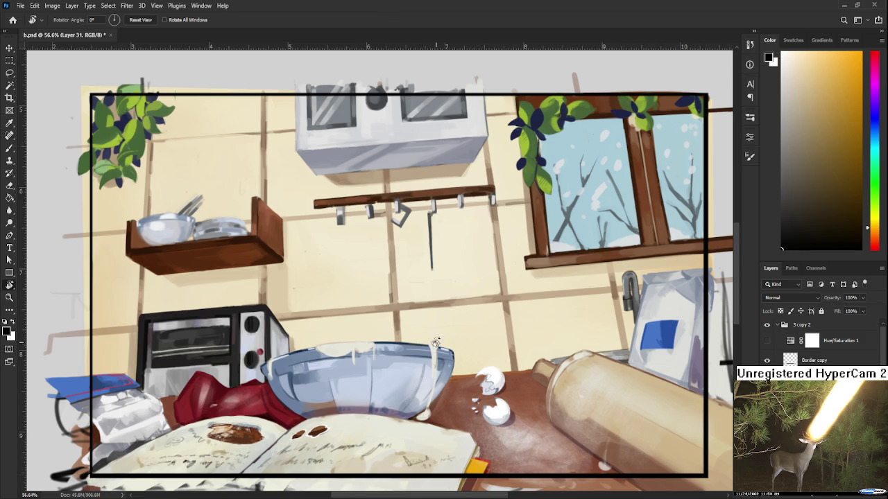
drag(406, 307, 361, 310)
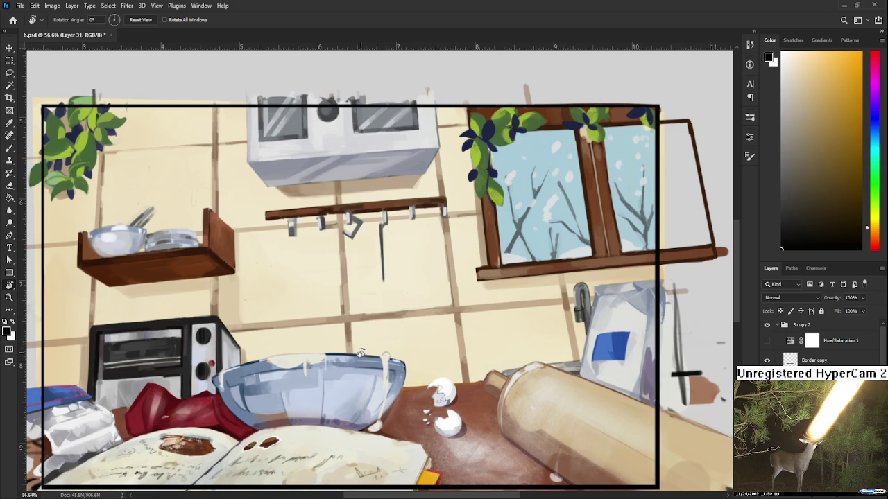
mouse_move(465, 408)
mouse_down()
mouse_move(477, 378)
mouse_move(548, 360)
mouse_move(461, 354)
mouse_move(432, 368)
mouse_up()
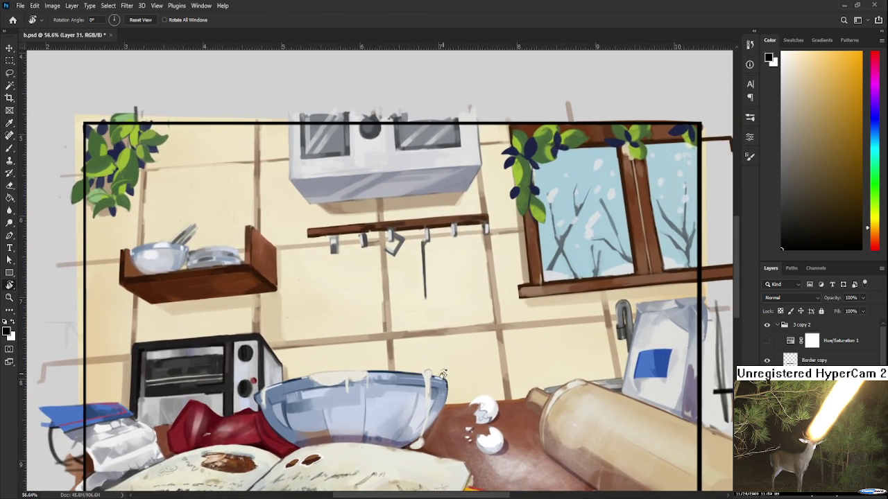
key(b)
alt+click(428, 374)
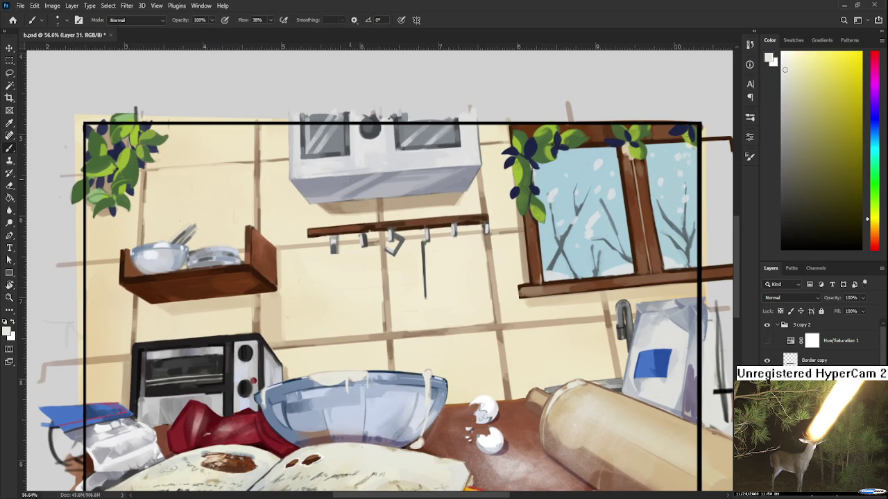
scroll(350, 178, down, 2)
scroll(397, 193, up, 2)
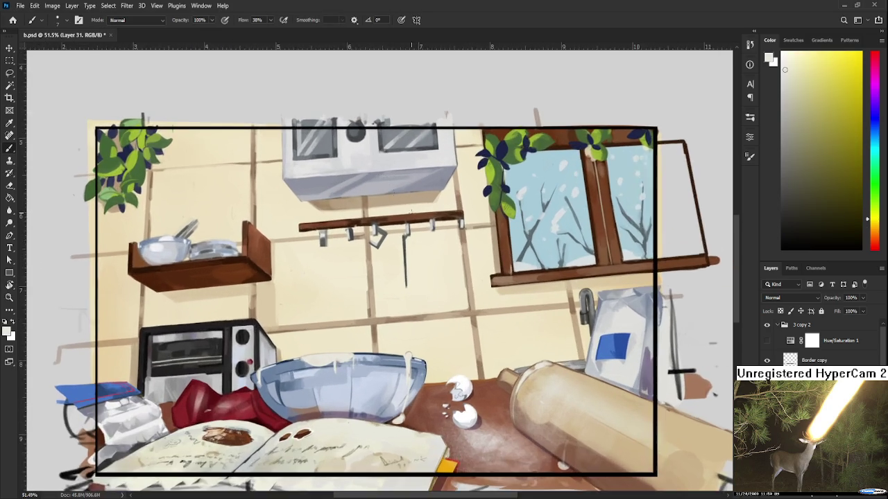
scroll(819, 343, down, 1)
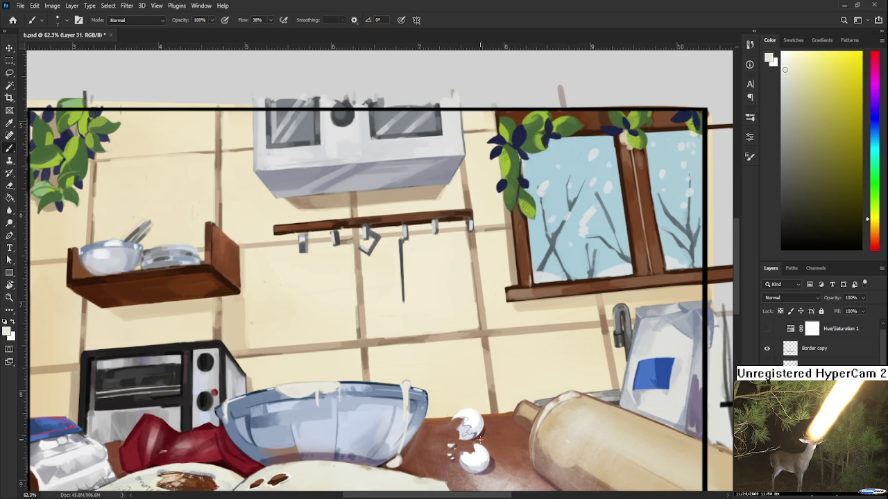
scroll(383, 409, down, 2)
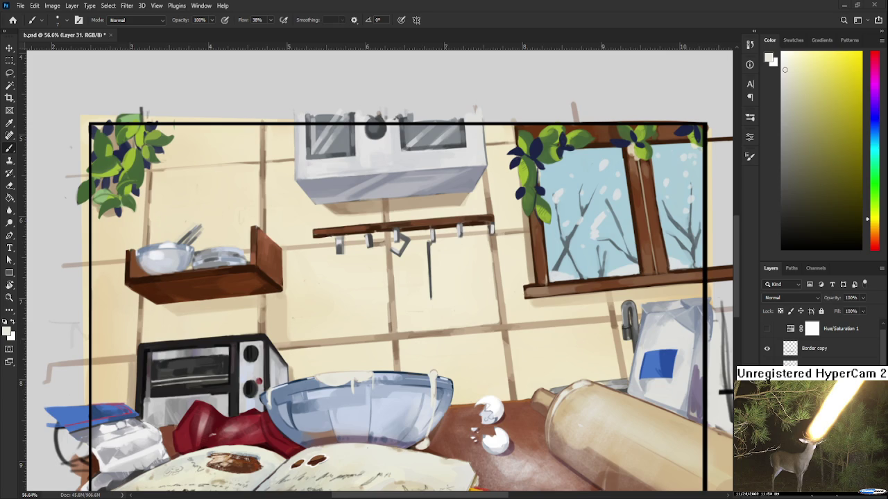
scroll(455, 351, down, 2)
scroll(455, 351, down, 2)
scroll(451, 346, up, 1)
scroll(451, 344, up, 1)
scroll(450, 344, up, 1)
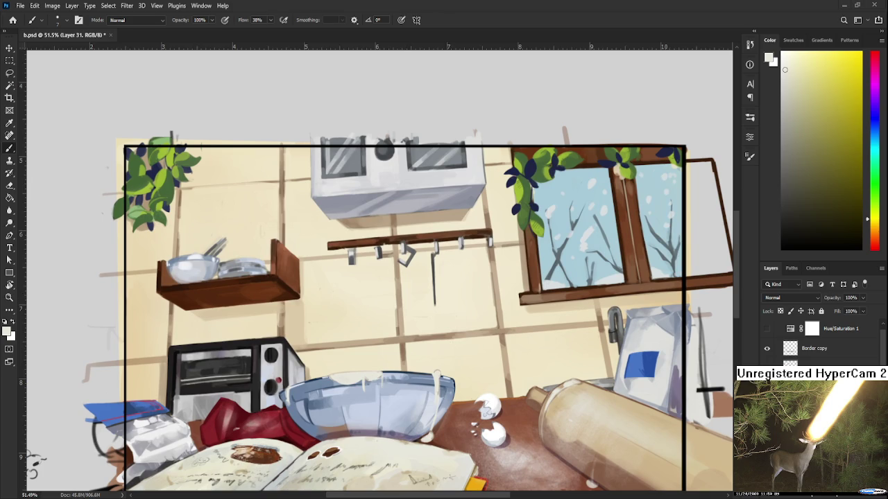
scroll(338, 335, down, 1)
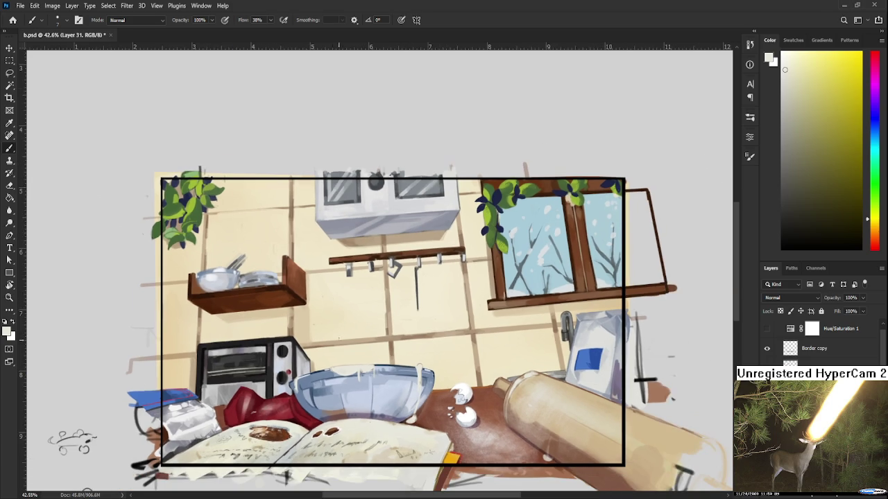
drag(350, 428, 386, 419)
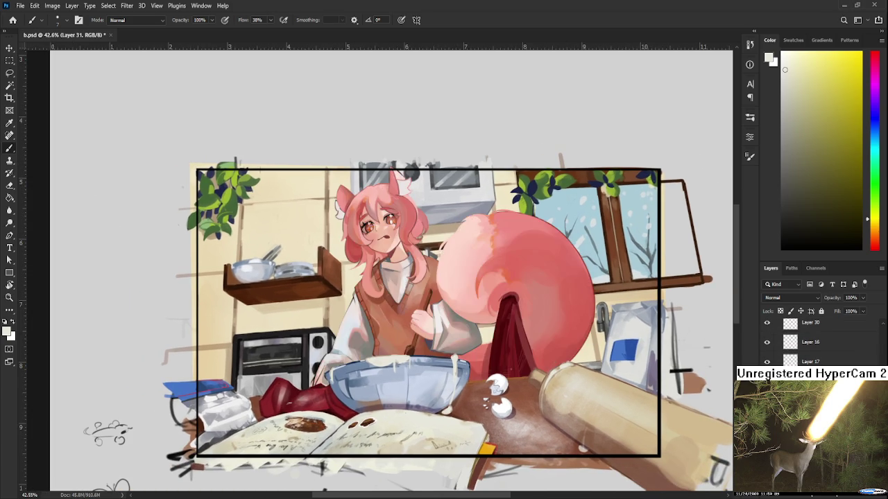
- Zoom in and sample a colour from the painting near the eggs
scroll(444, 277, up, 1)
scroll(444, 278, up, 2)
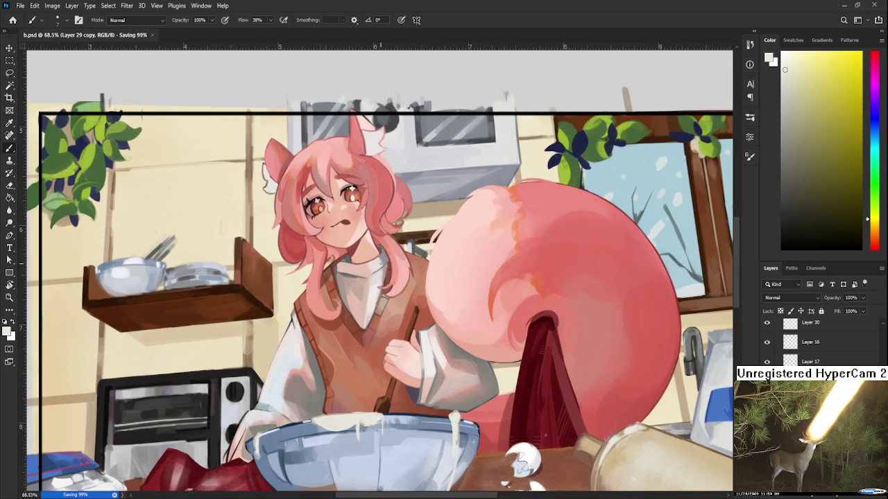
scroll(371, 462, up, 1)
scroll(371, 462, up, 1)
alt+click(555, 455)
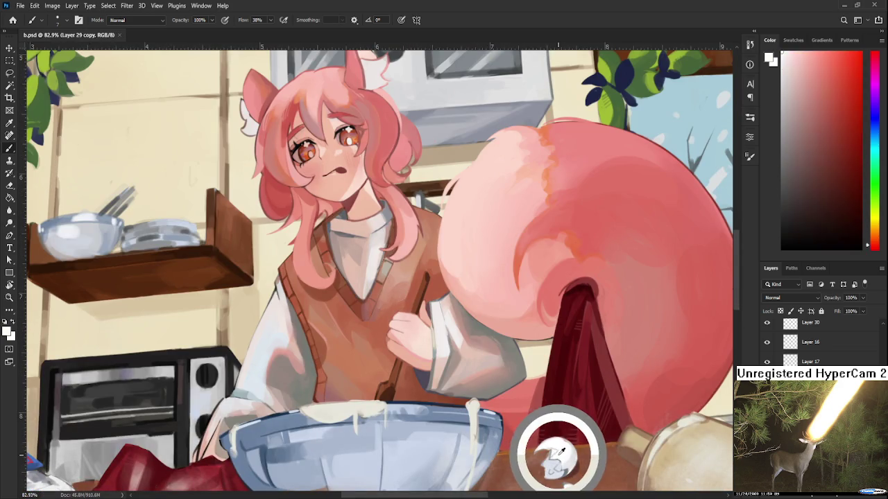
- Zoom around the figure and sample a dark red colour from the painting
scroll(423, 445, down, 1)
scroll(423, 446, down, 1)
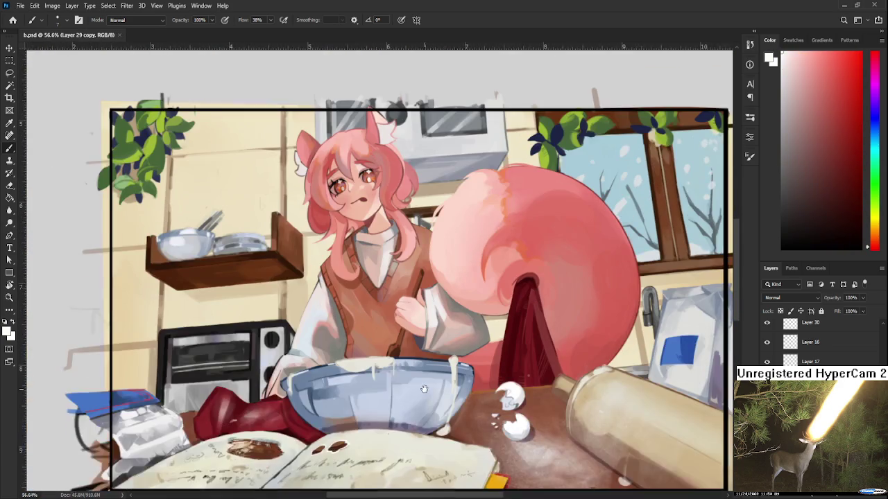
scroll(420, 430, up, 1)
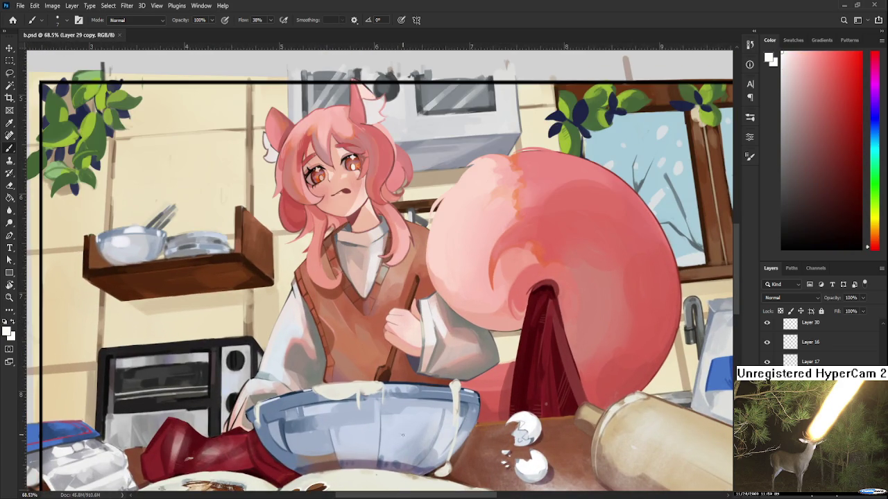
scroll(399, 435, down, 2)
scroll(399, 435, up, 1)
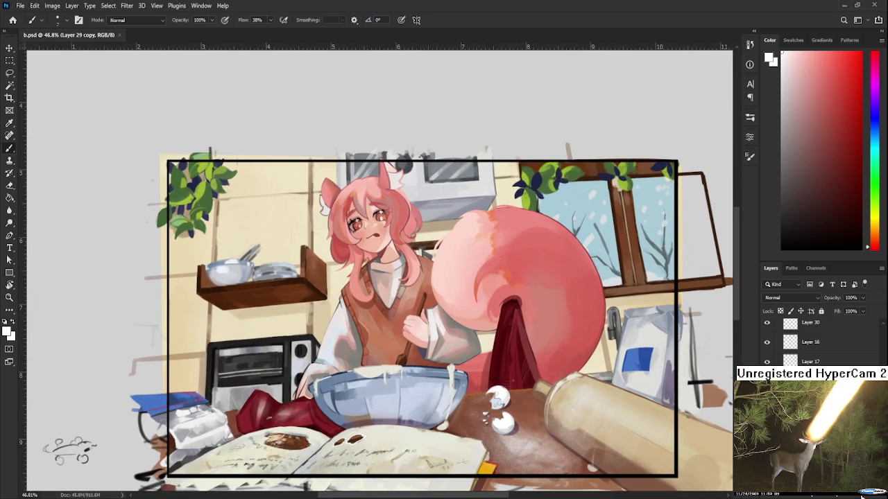
scroll(256, 354, up, 2)
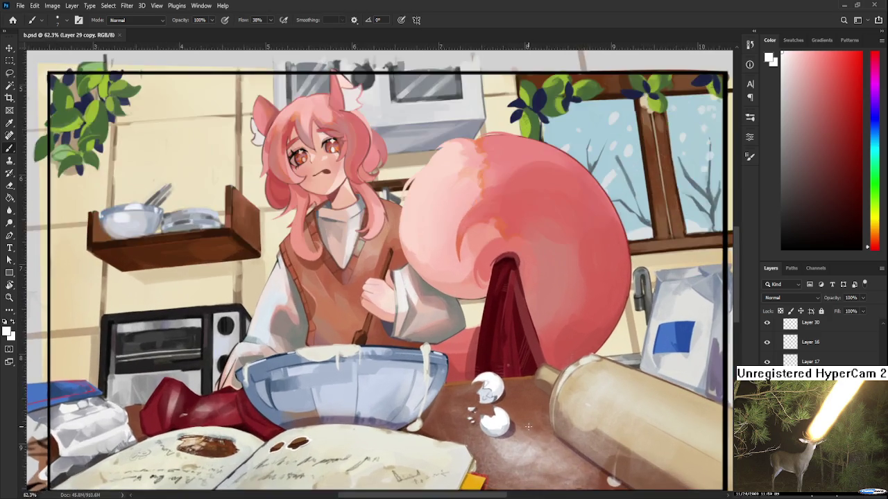
scroll(257, 354, up, 1)
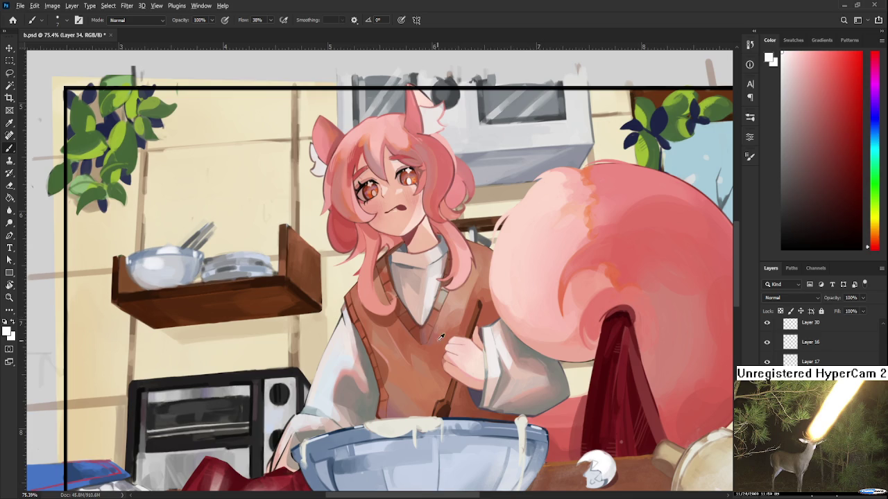
alt+click(601, 392)
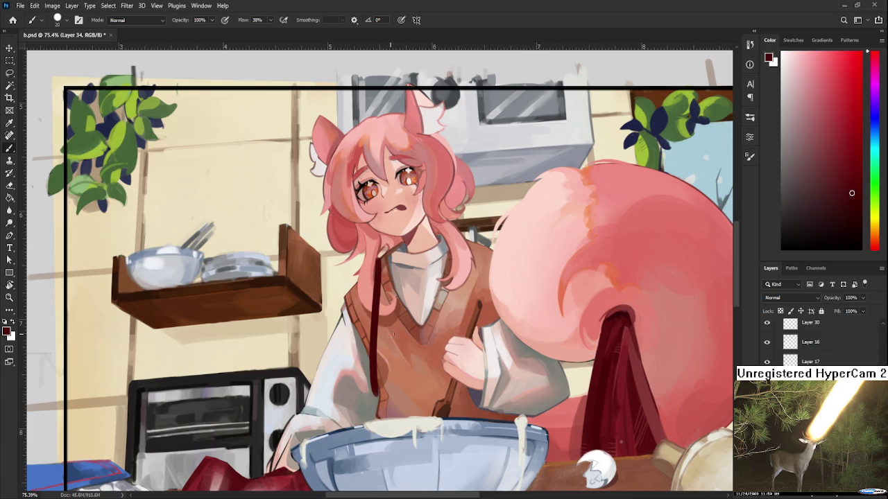
- Paint the apron's left and right straps and its top edge across the vest
drag(378, 248, 362, 411)
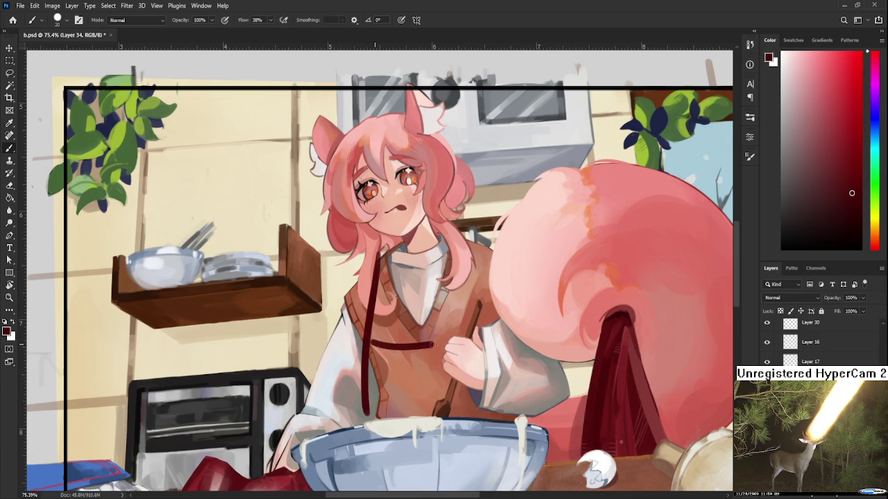
mouse_move(372, 341)
mouse_down()
mouse_move(440, 341)
mouse_move(447, 330)
mouse_up()
key(ctrl+z)
mouse_move(476, 304)
mouse_down()
mouse_move(441, 332)
mouse_move(432, 364)
mouse_up()
key(ctrl+z)
drag(429, 316, 430, 362)
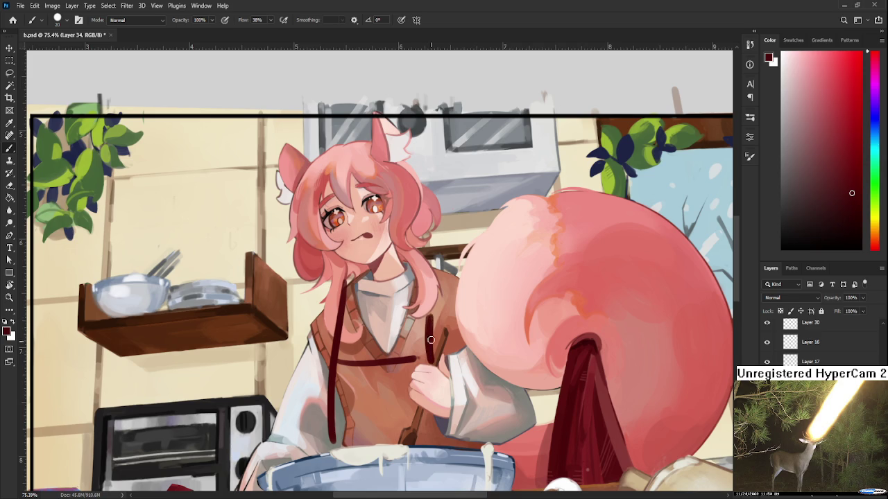
drag(434, 267, 443, 238)
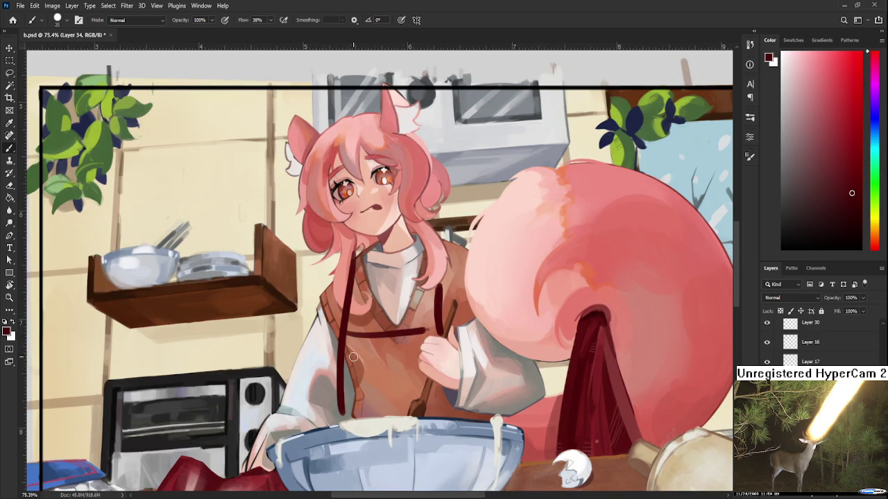
mouse_move(346, 401)
mouse_down()
mouse_move(356, 345)
mouse_move(375, 343)
mouse_move(347, 375)
mouse_move(343, 406)
mouse_move(368, 347)
mouse_move(386, 340)
mouse_move(402, 409)
mouse_move(407, 386)
mouse_move(399, 392)
mouse_move(420, 374)
mouse_move(389, 338)
mouse_move(406, 360)
mouse_move(410, 338)
mouse_move(441, 331)
mouse_move(433, 410)
mouse_move(440, 399)
mouse_move(436, 414)
mouse_move(446, 402)
mouse_move(452, 416)
mouse_up()
- Lighten the dark stroke beside the spoon handle with soft eraser passes
scroll(406, 296, down, 5)
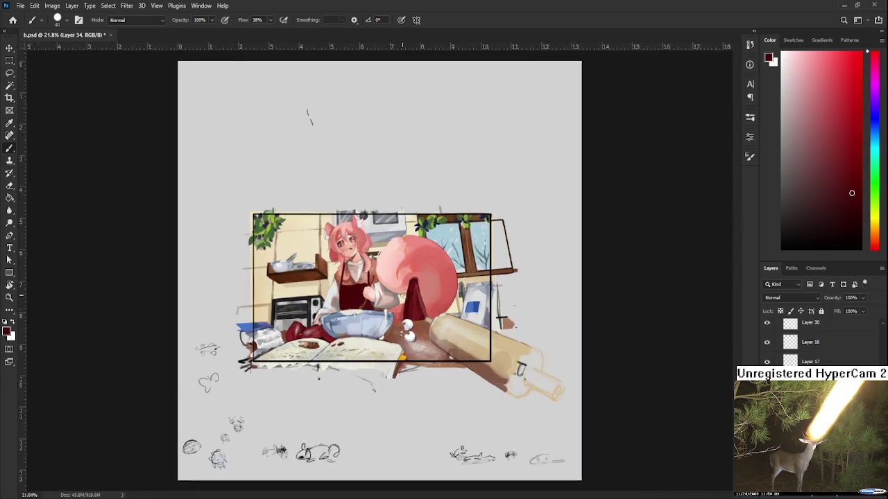
scroll(367, 246, up, 3)
scroll(368, 263, up, 2)
scroll(372, 330, up, 1)
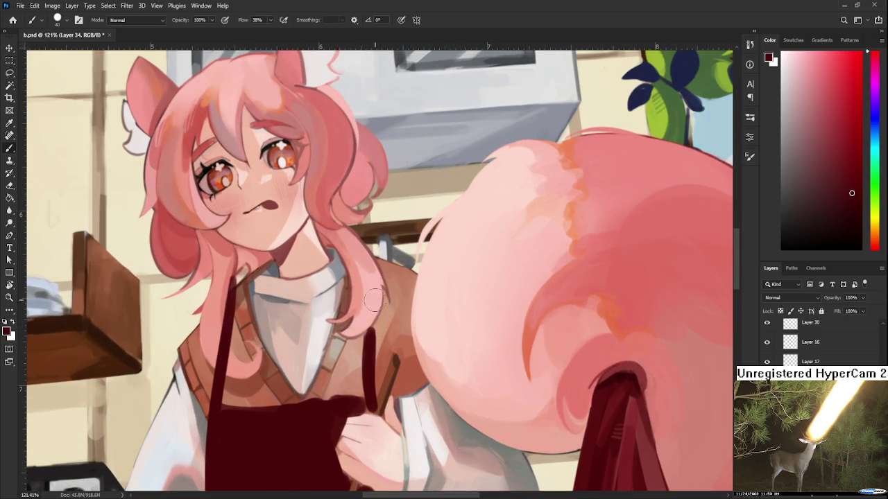
drag(372, 327, 375, 272)
key(e)
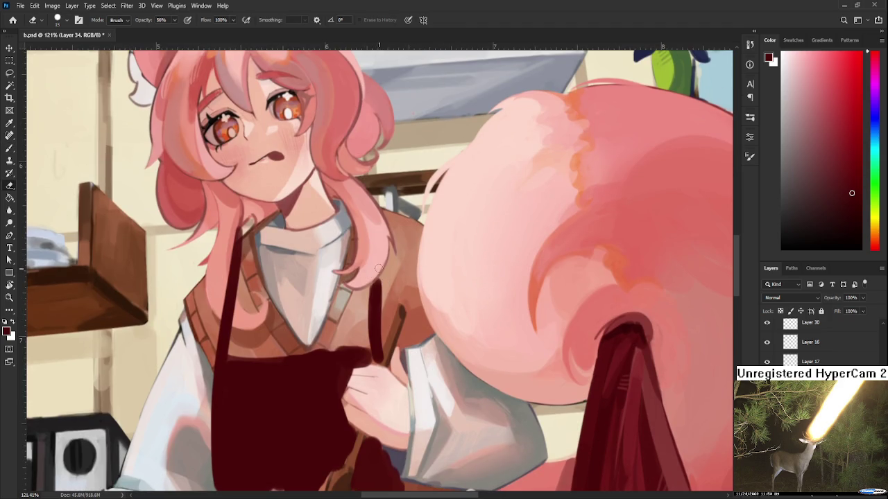
drag(378, 305, 387, 367)
key(ctrl+z)
drag(378, 281, 380, 361)
drag(378, 281, 378, 341)
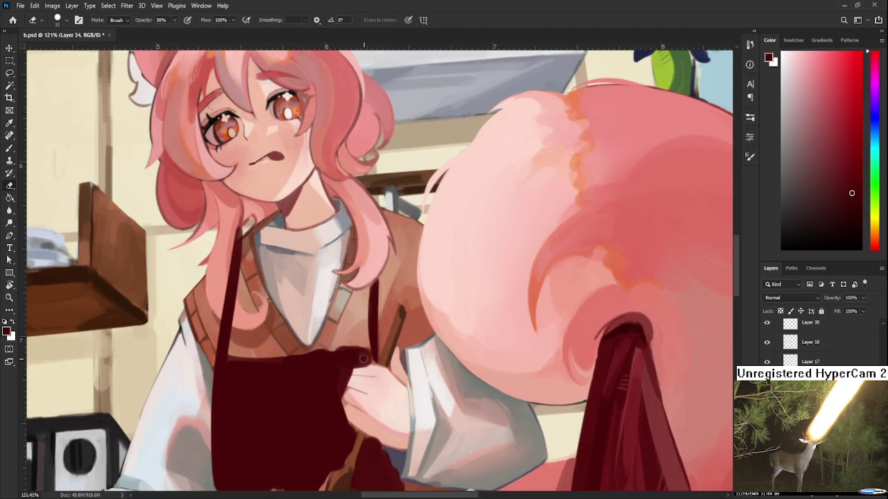
key(b)
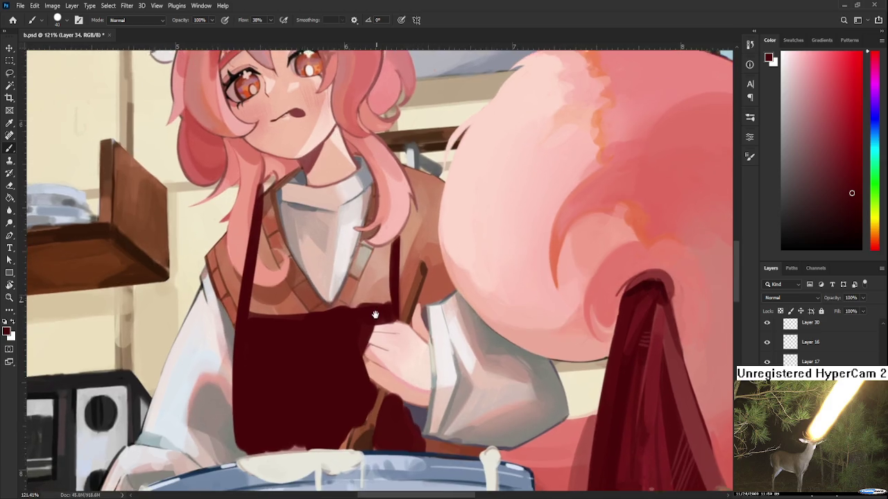
- Repaint the apron's top edge as a straighter, darker line above the mixing bowl
drag(353, 353, 377, 307)
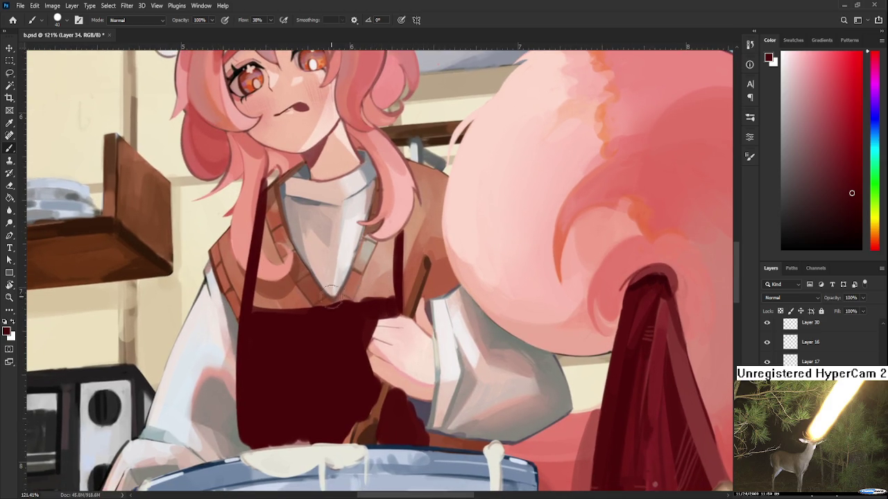
mouse_move(268, 313)
mouse_down()
mouse_move(381, 298)
mouse_move(347, 344)
mouse_move(349, 297)
mouse_move(357, 369)
mouse_move(349, 300)
mouse_move(361, 328)
mouse_up()
key(e)
key(b)
- With a smaller brush, erase the top of the strap where it meets the hair
key([)
key([)
key([)
key(e)
mouse_move(211, 275)
mouse_down()
mouse_move(238, 256)
mouse_move(223, 272)
mouse_move(238, 267)
mouse_up()
key(b)
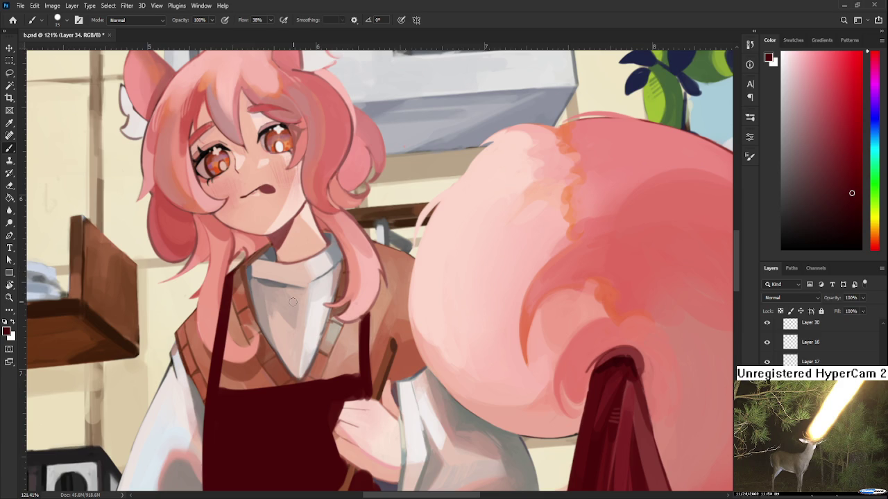
scroll(293, 302, down, 2)
scroll(298, 333, down, 3)
scroll(302, 367, up, 3)
scroll(302, 367, up, 2)
- Erase the apron's right edge clean around the hand and spoon handle, rotating the canvas for a better angle
key(e)
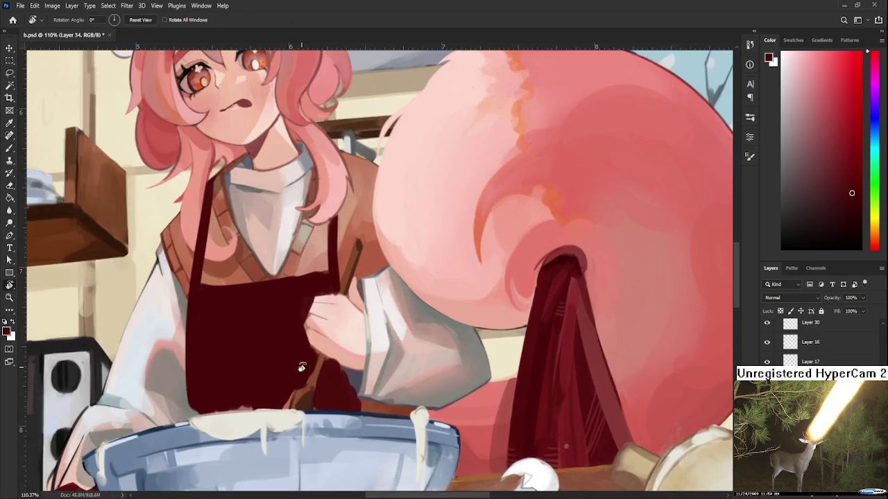
drag(298, 374, 265, 262)
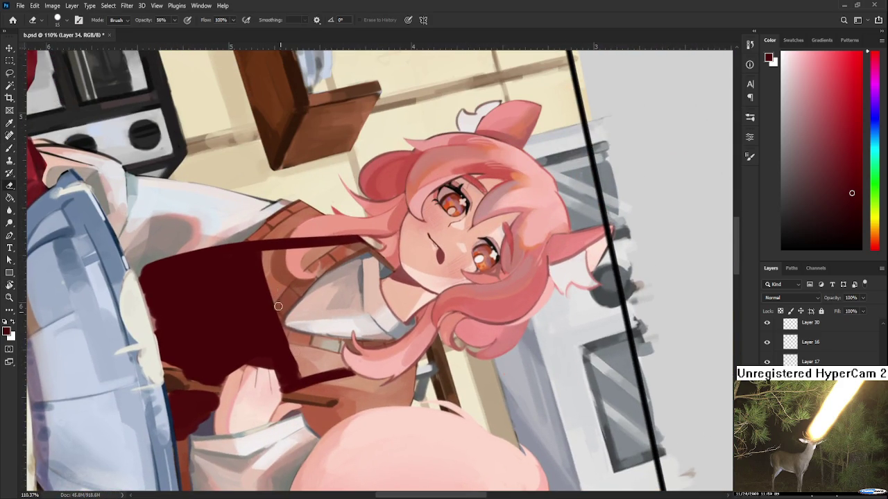
drag(277, 299, 301, 368)
key(b)
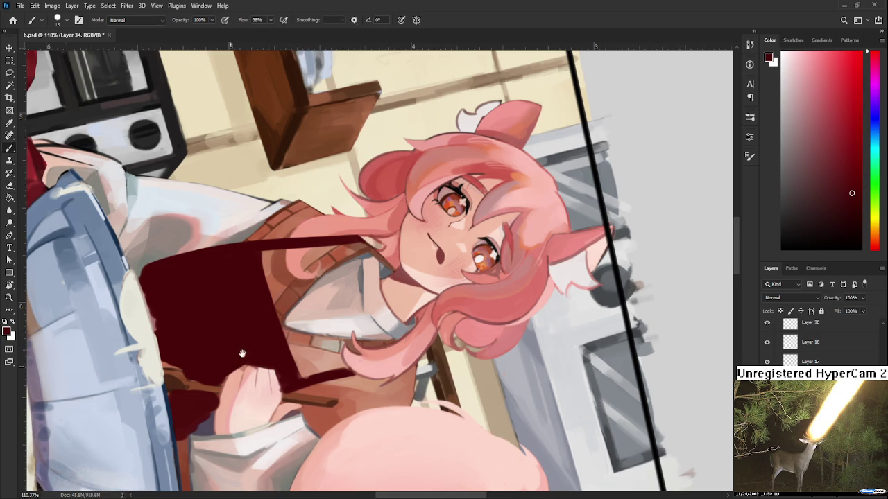
drag(233, 365, 278, 323)
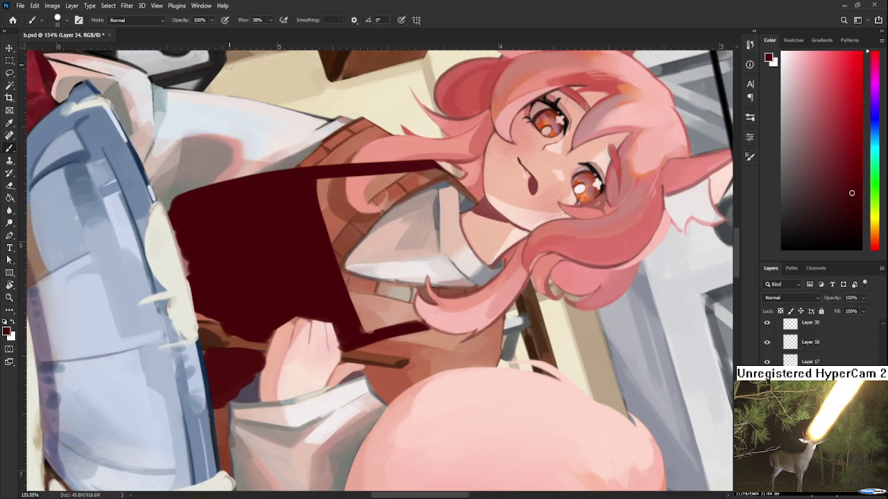
key(e)
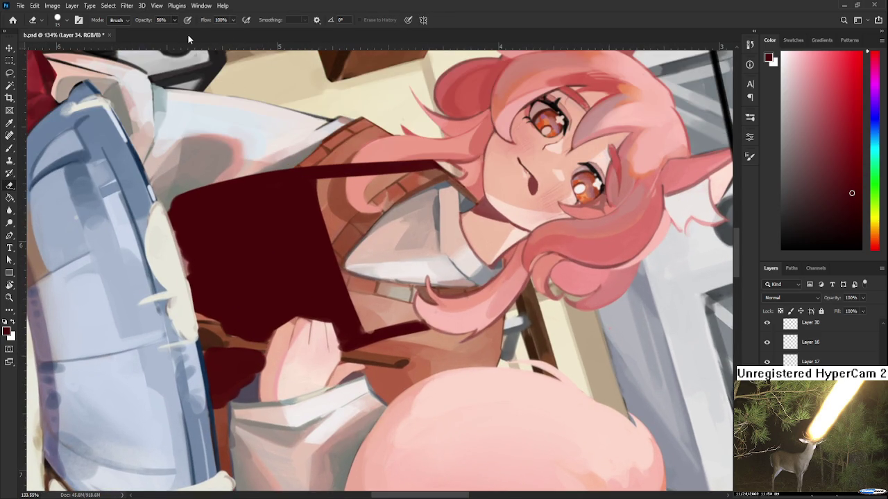
scroll(227, 441, up, 3)
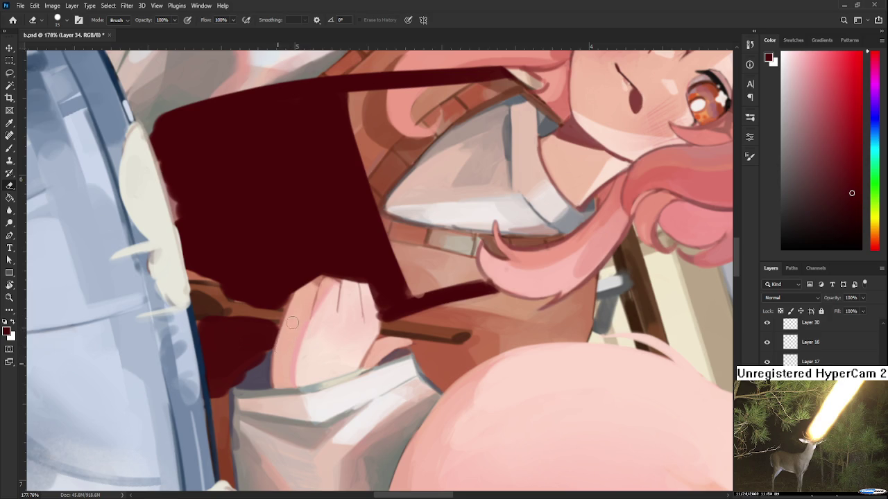
key(r)
drag(285, 309, 285, 307)
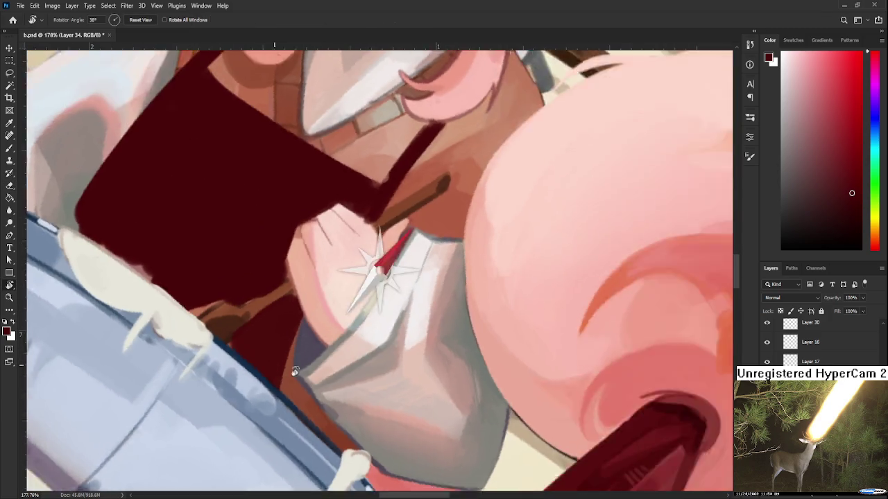
key(r)
mouse_move(262, 382)
mouse_down()
mouse_move(331, 359)
mouse_move(315, 323)
mouse_up()
key(b)
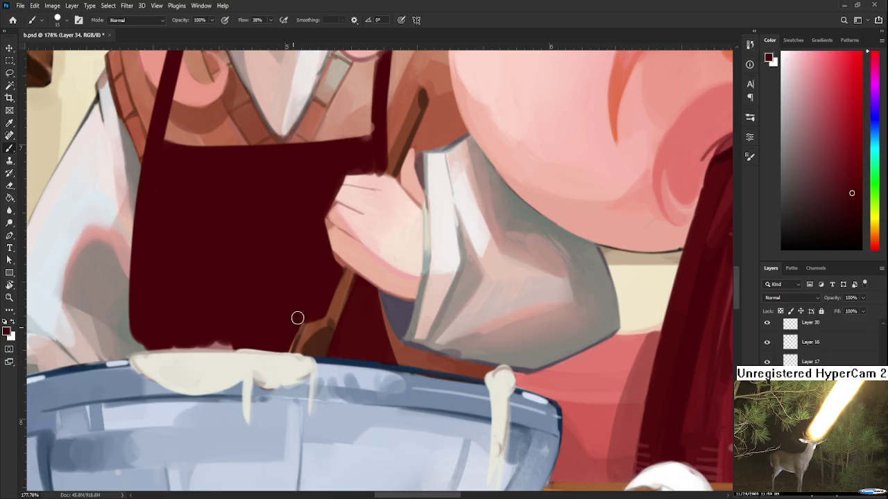
drag(188, 345, 254, 379)
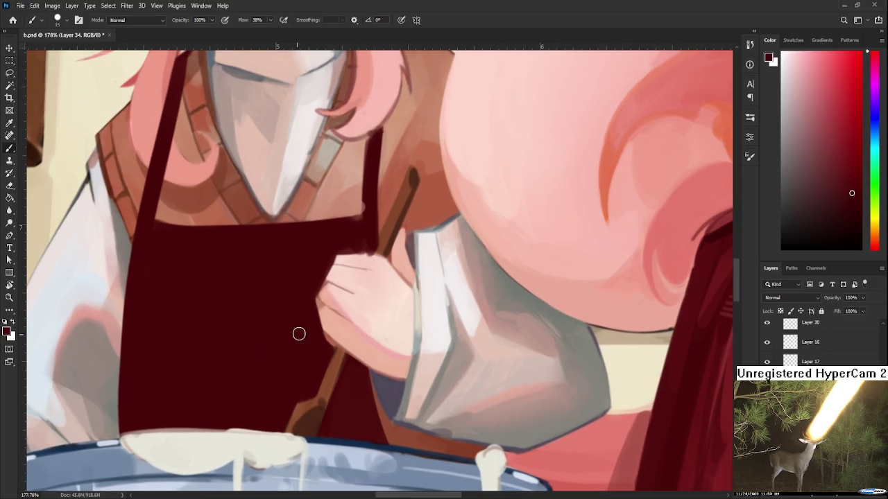
mouse_move(371, 290)
mouse_down()
mouse_move(297, 333)
mouse_move(317, 335)
mouse_move(308, 297)
mouse_move(327, 259)
mouse_move(369, 246)
mouse_up()
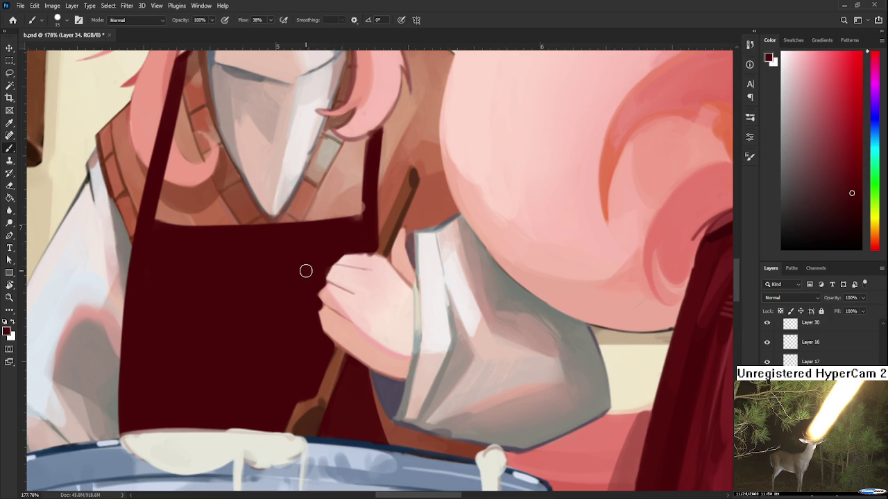
scroll(319, 312, up, 1)
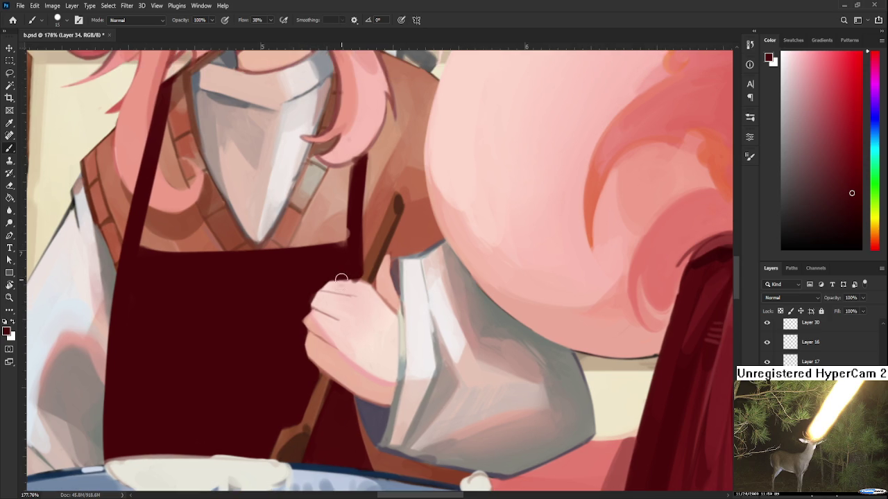
key(e)
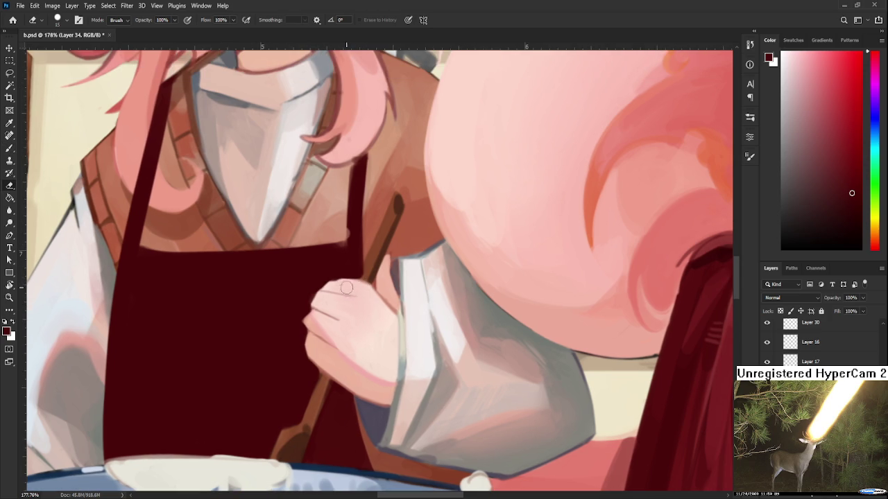
scroll(366, 290, up, 2)
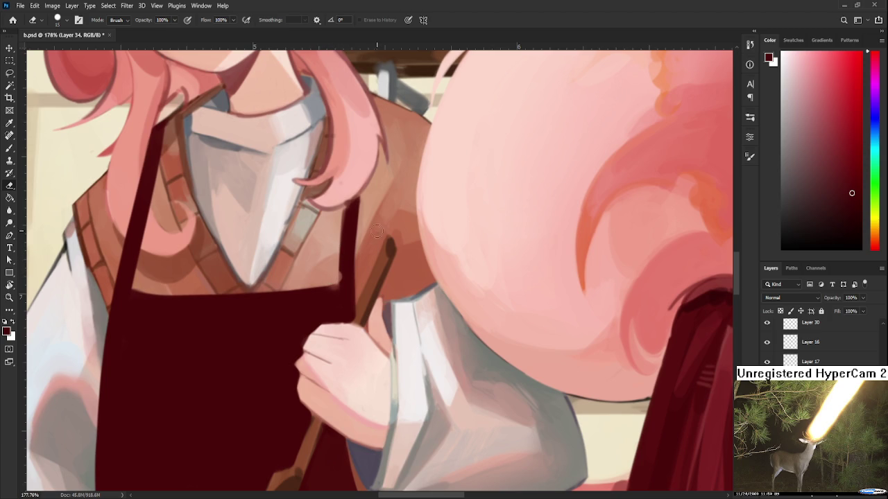
key(b)
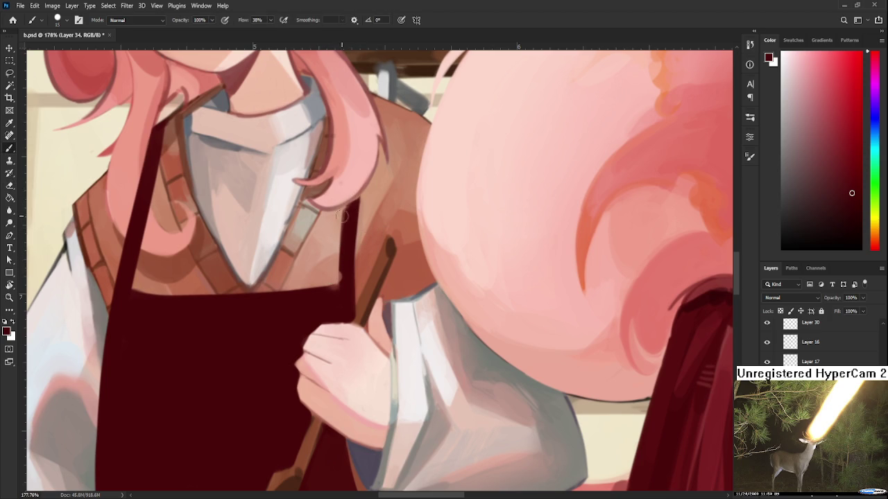
drag(341, 218, 338, 285)
key(ctrl+z)
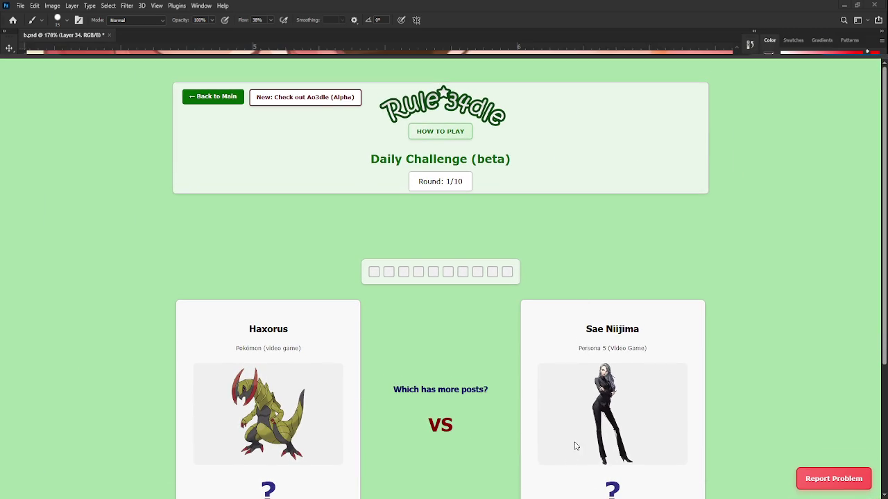
- Pick Sae Niijima over Haxorus as having more posts in round 1
scroll(516, 409, down, 1)
scroll(513, 409, up, 1)
scroll(505, 409, down, 1)
scroll(505, 409, up, 1)
scroll(505, 408, down, 2)
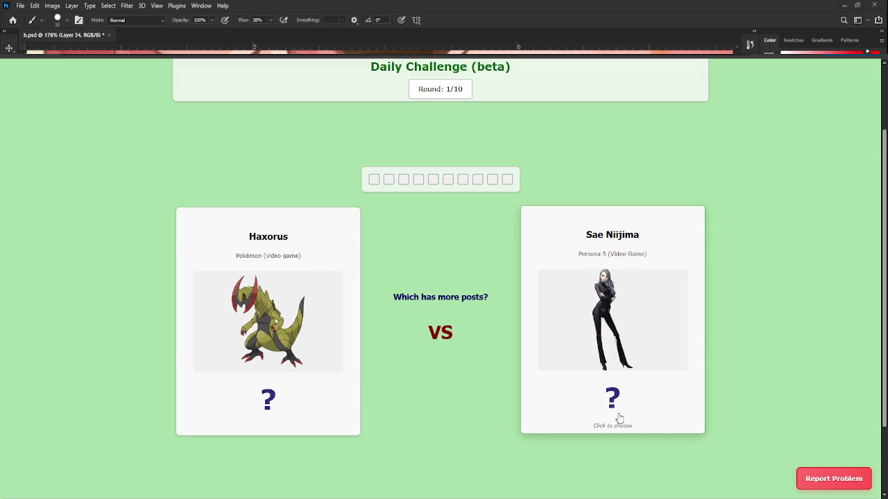
click(615, 337)
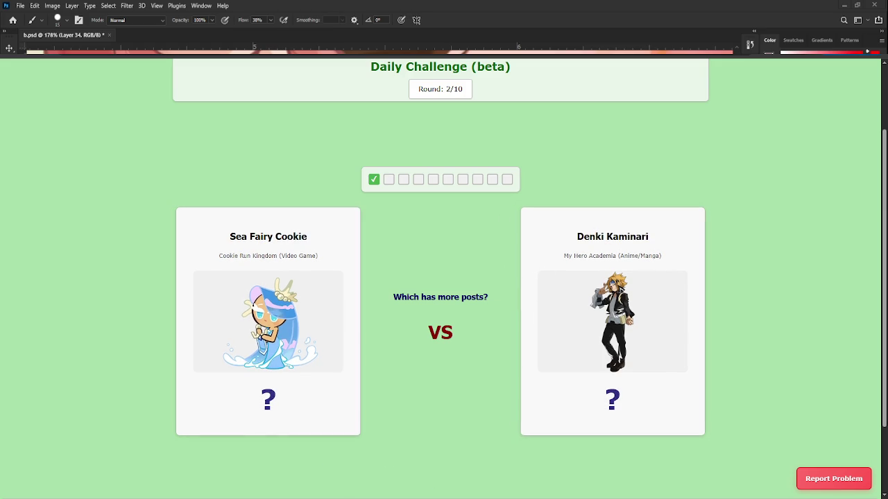
- Pick Sea Fairy Cookie, Mystia Lorelei, Akari, then Sett in rounds 2 to 5
click(289, 432)
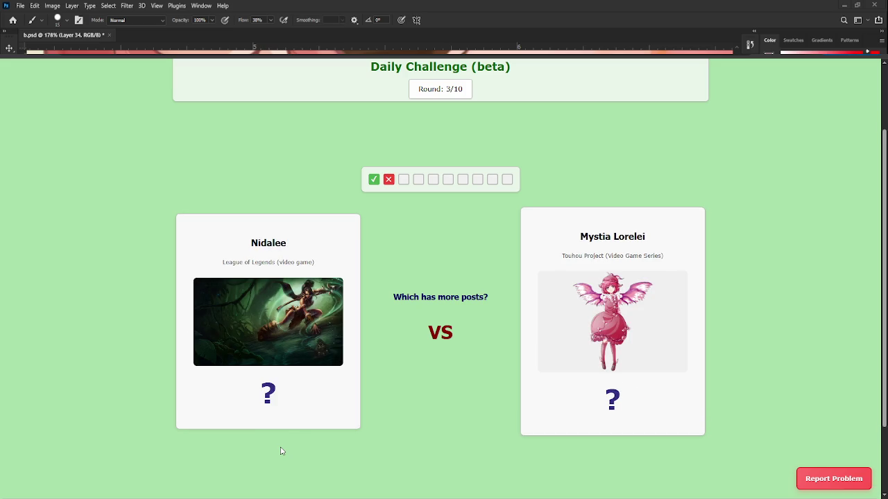
click(639, 357)
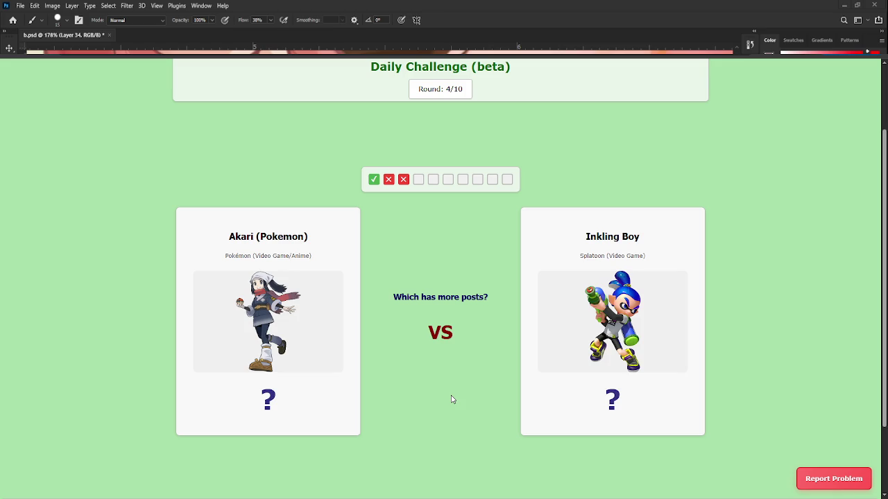
click(328, 369)
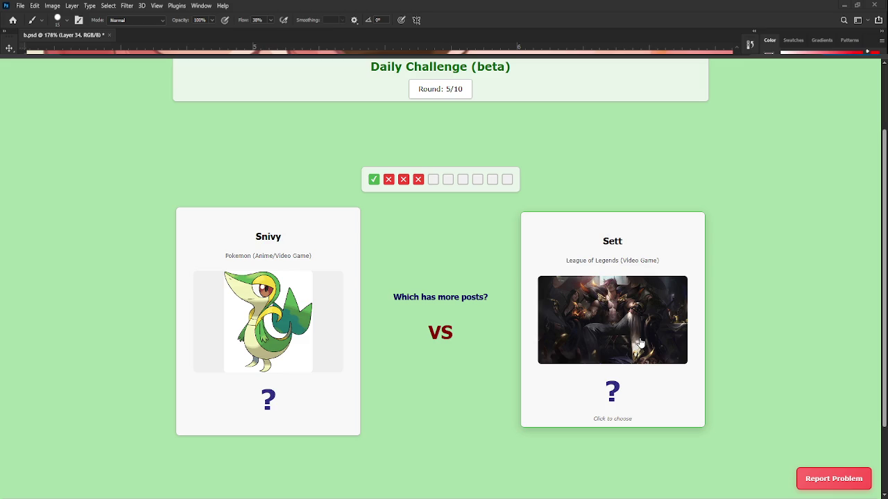
click(637, 344)
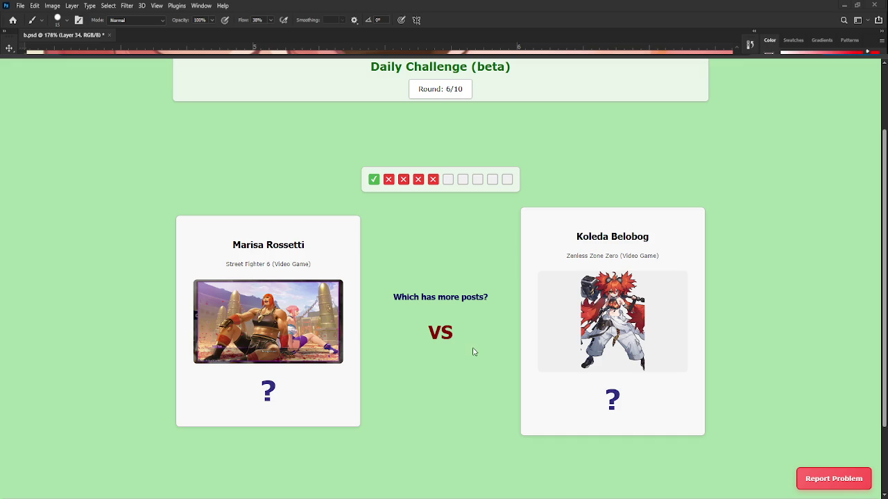
- Pick Marisa Rossetti, Saber Alter, Toxtricity, Wii Fit Trainer and Asada Shino, then play main mode
click(321, 356)
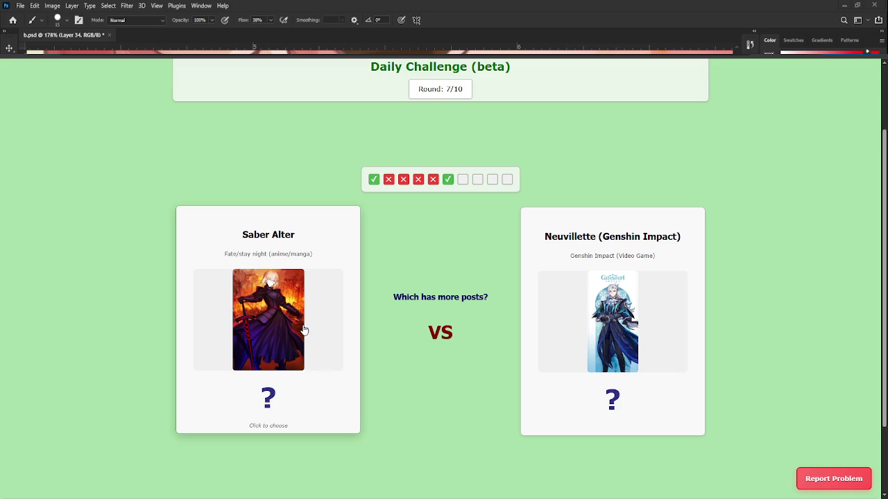
click(303, 330)
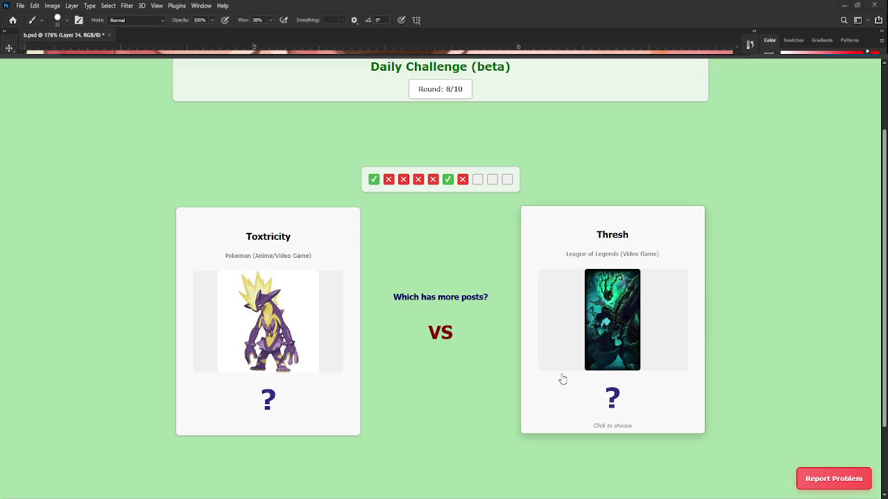
click(284, 347)
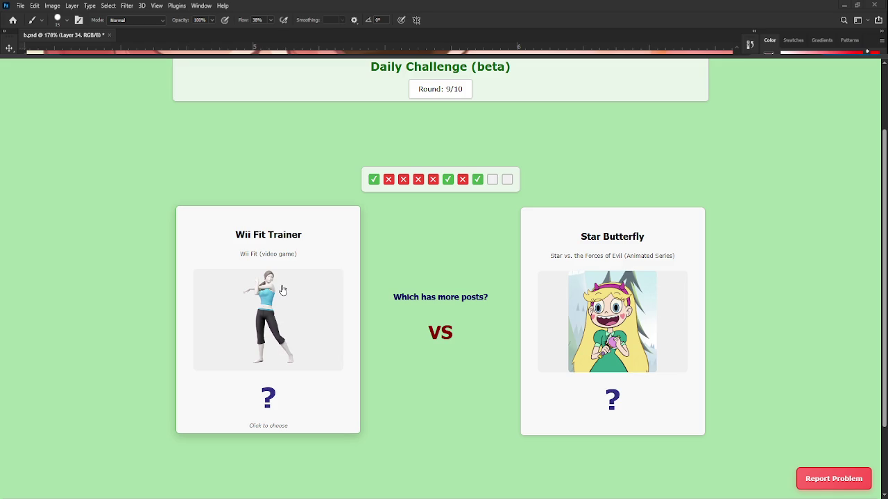
click(275, 311)
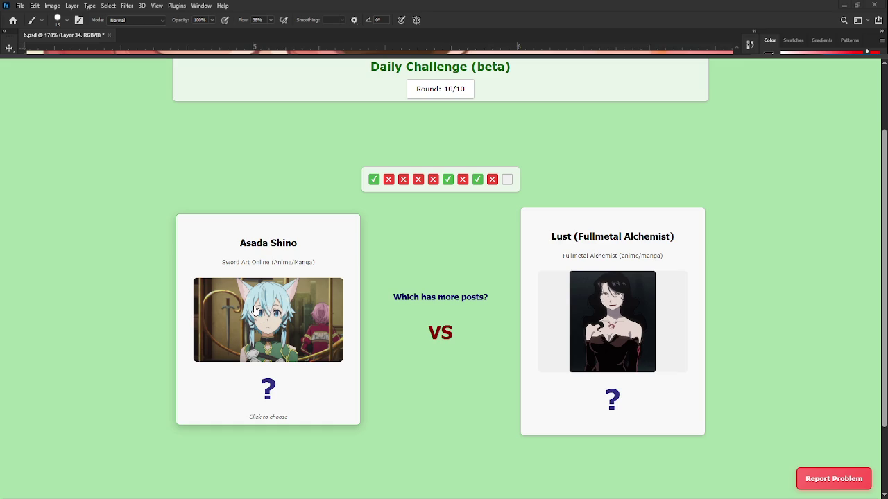
click(294, 312)
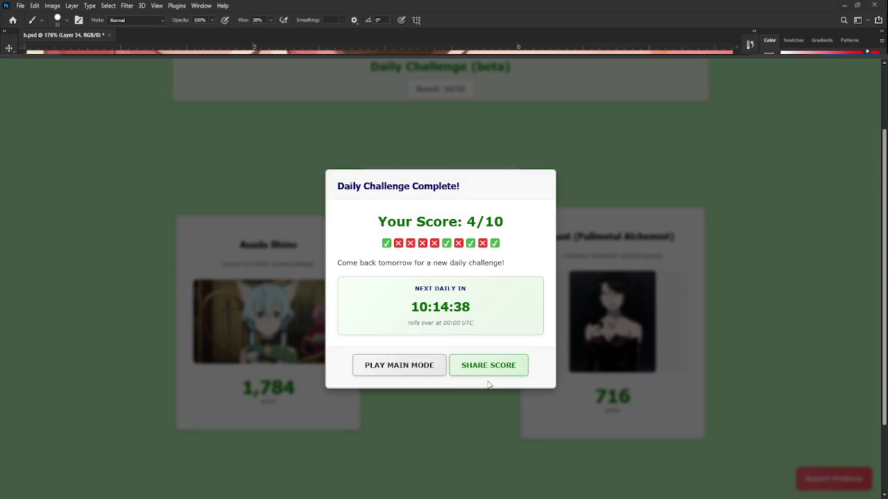
click(437, 373)
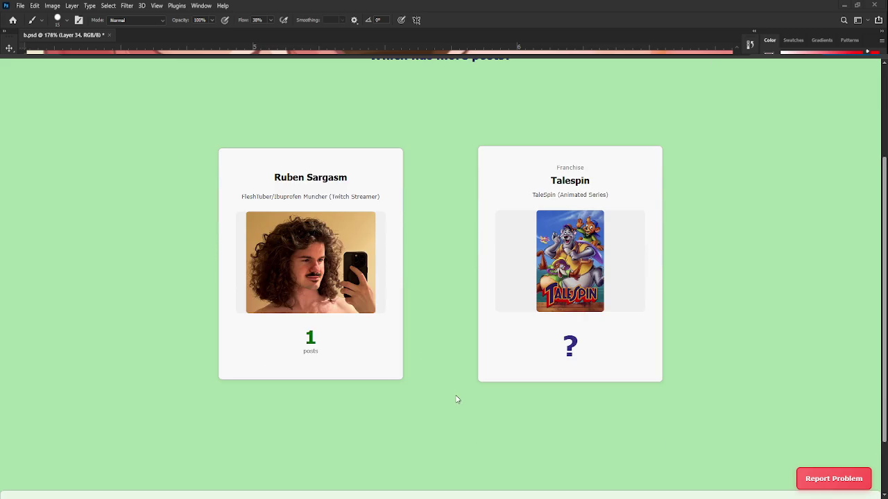
- Pick Talespin, then Winston, losing the run and starting over
scroll(456, 399, up, 1)
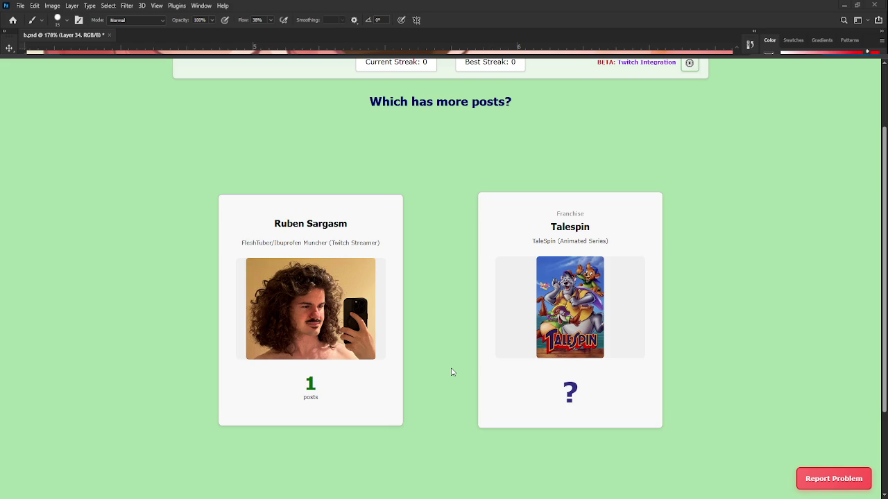
click(558, 402)
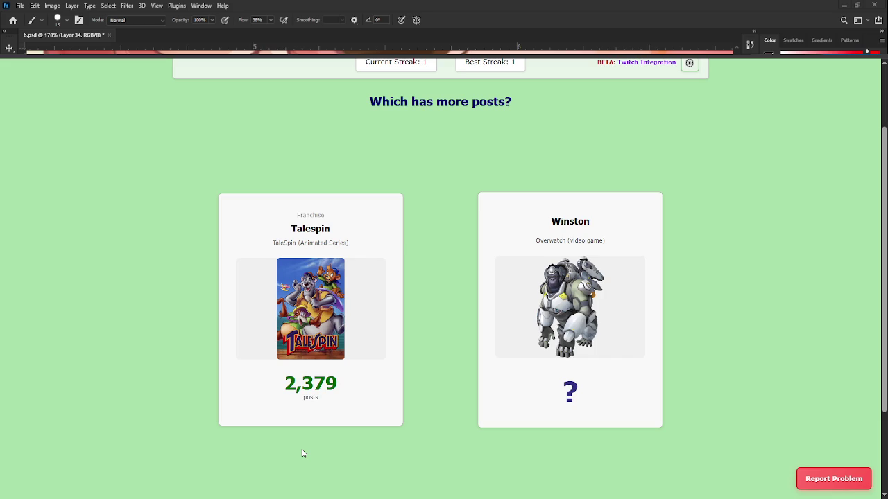
click(527, 344)
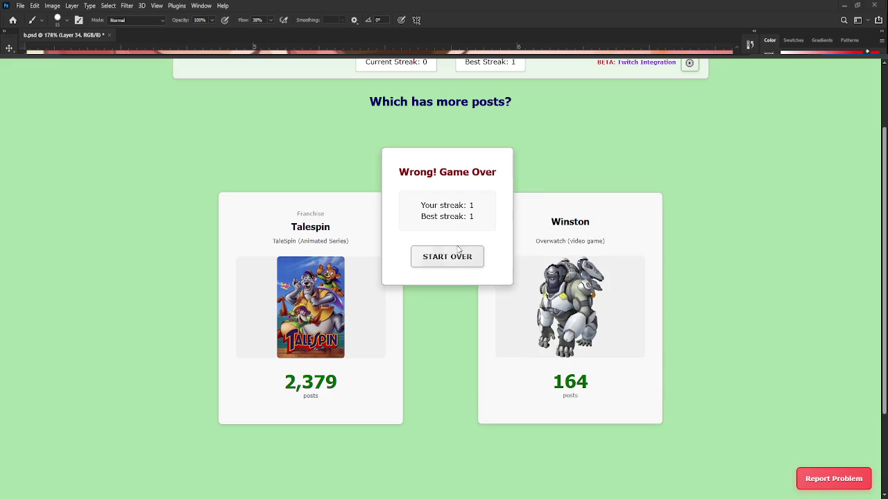
click(457, 252)
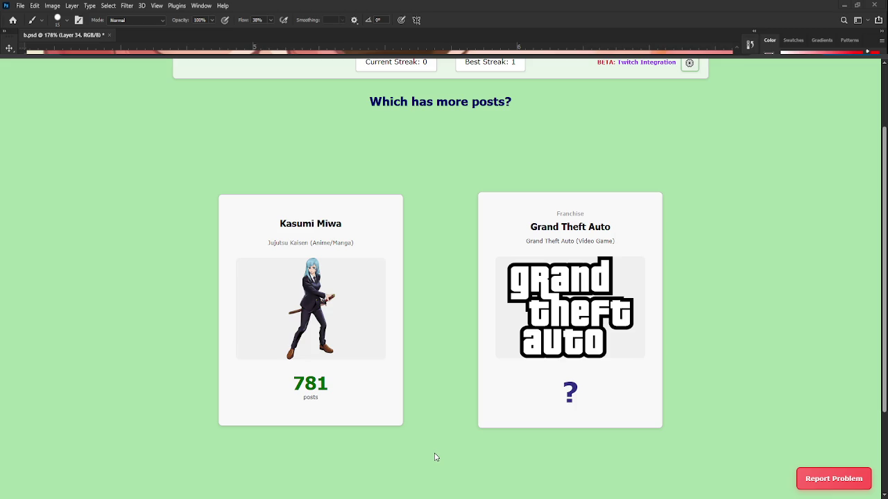
- Pick Grand Theft Auto, then Lois Lane, and start over after losing
click(538, 347)
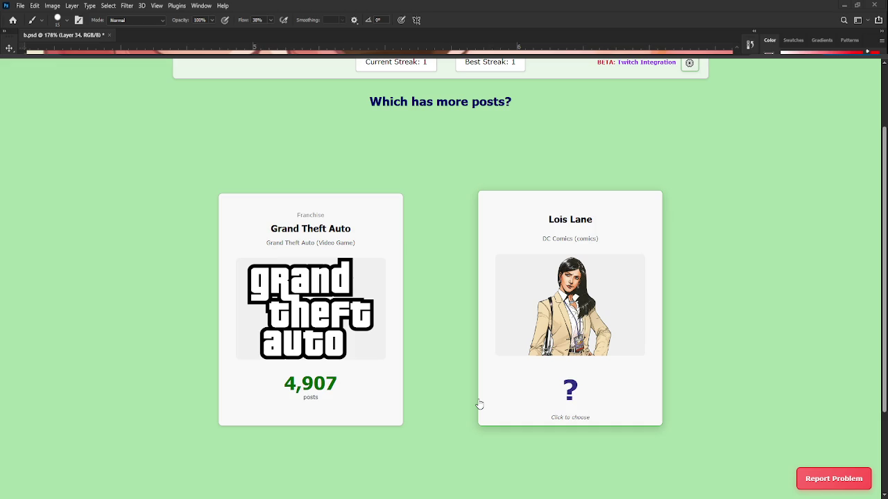
click(543, 372)
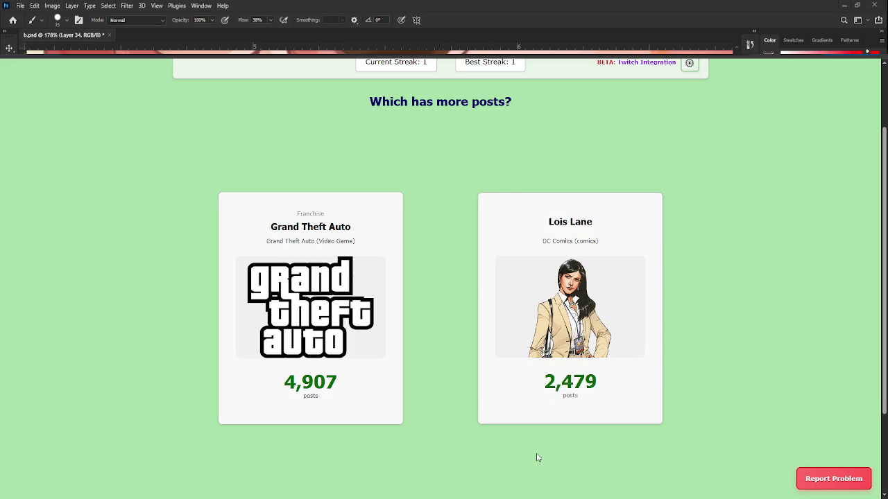
click(453, 258)
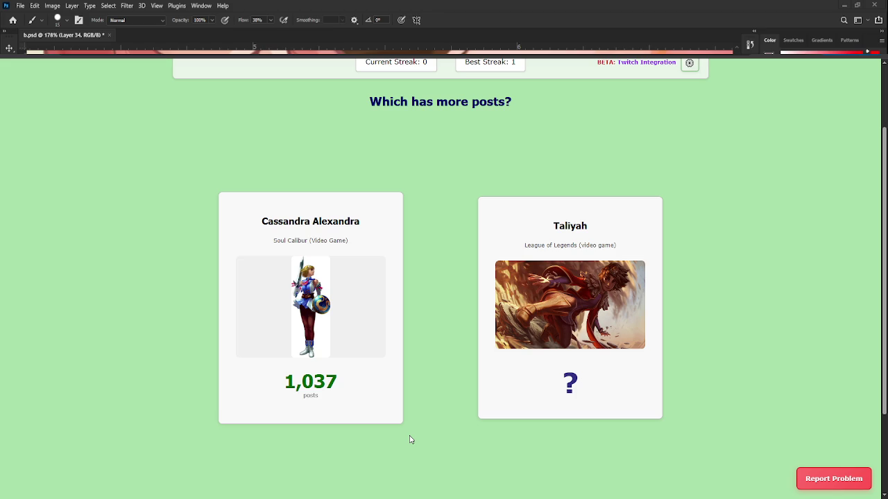
- Pick Taliyah, then Inteleon twice, losing to Lyn, and start a new run
click(570, 306)
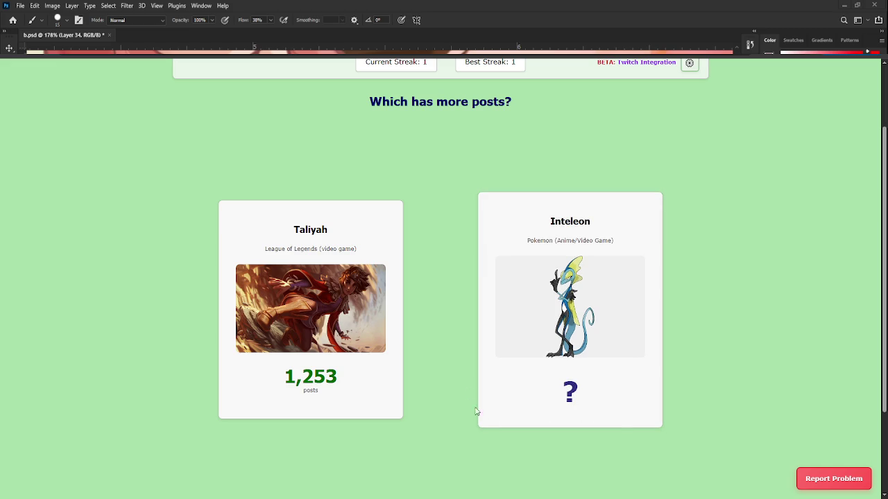
click(589, 363)
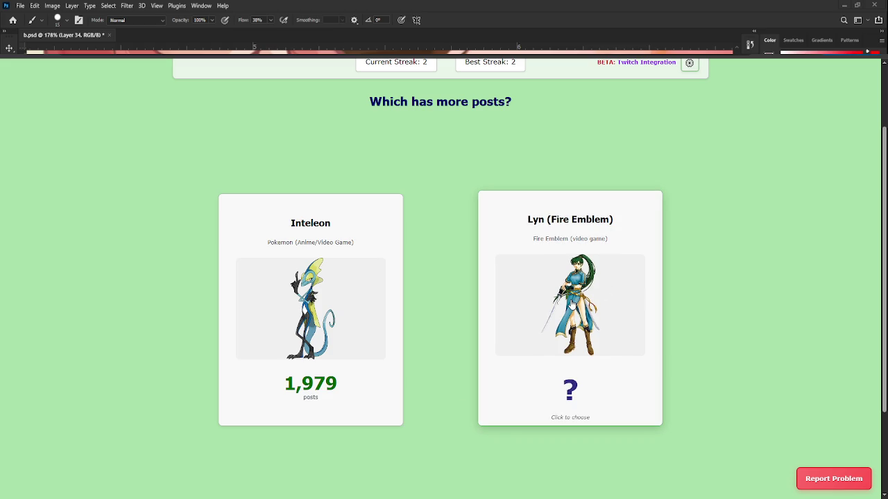
click(240, 343)
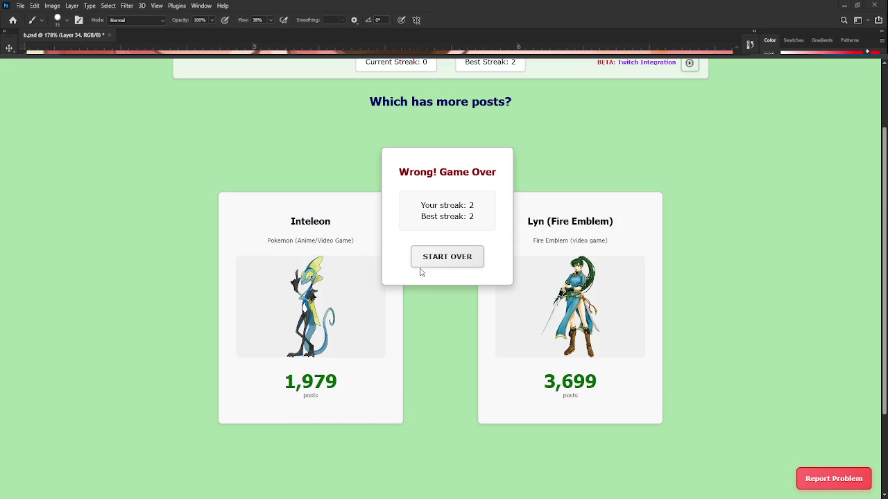
click(425, 259)
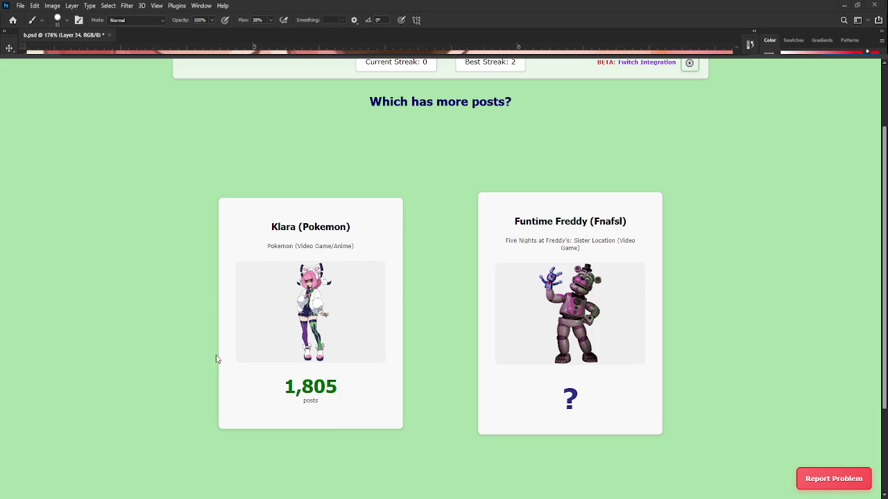
- Pick Funtime Freddy over Klara, then start over after the Game Over
click(527, 367)
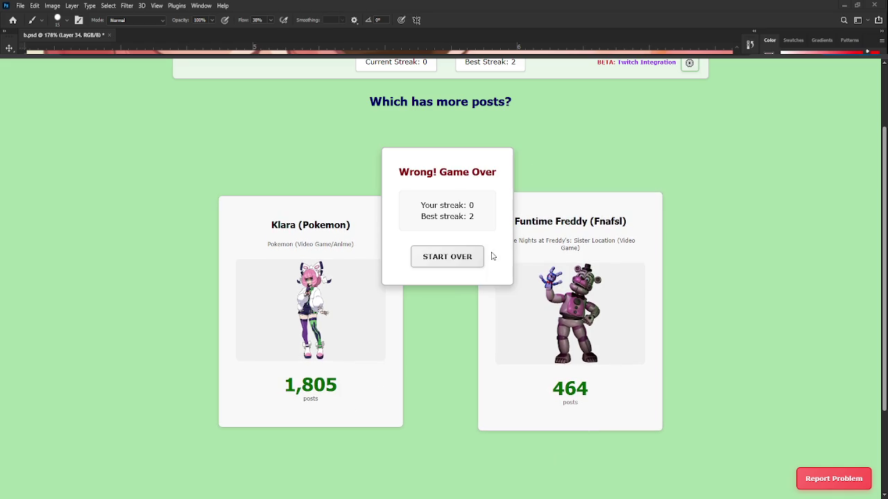
click(448, 256)
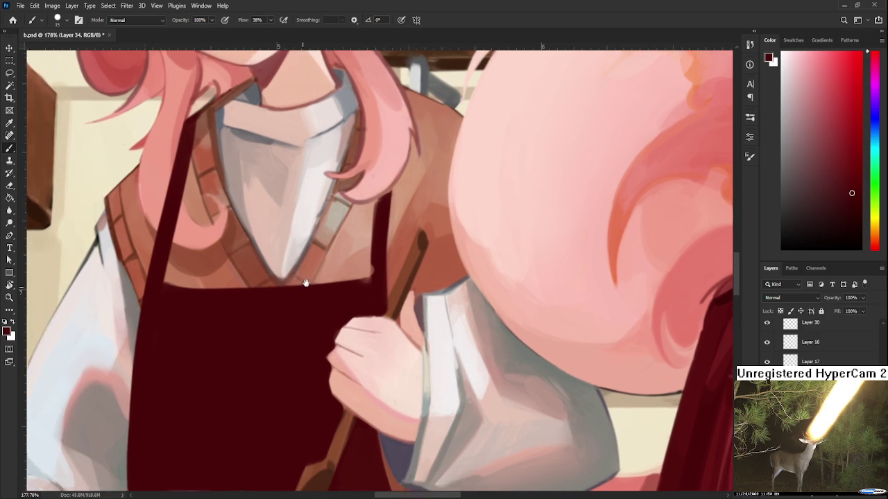
- Rotate the view to 35° and paint dark red over the grey stroke on the apron
drag(261, 289, 347, 265)
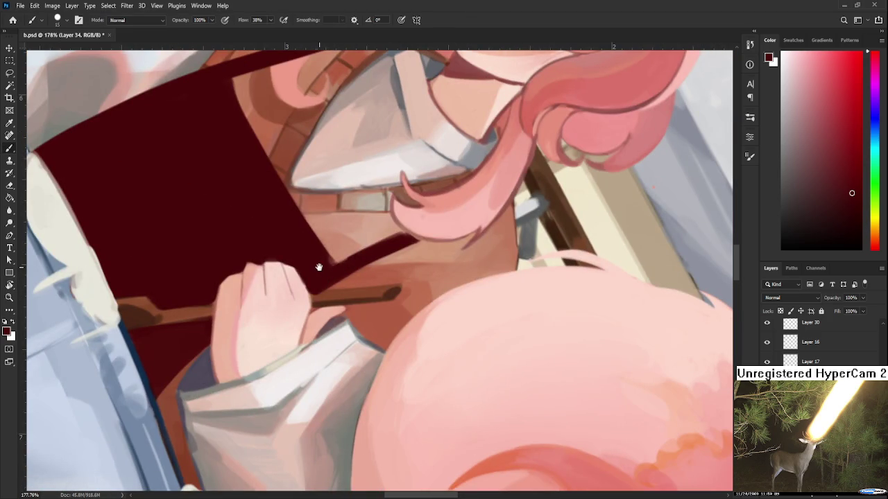
drag(322, 268, 323, 272)
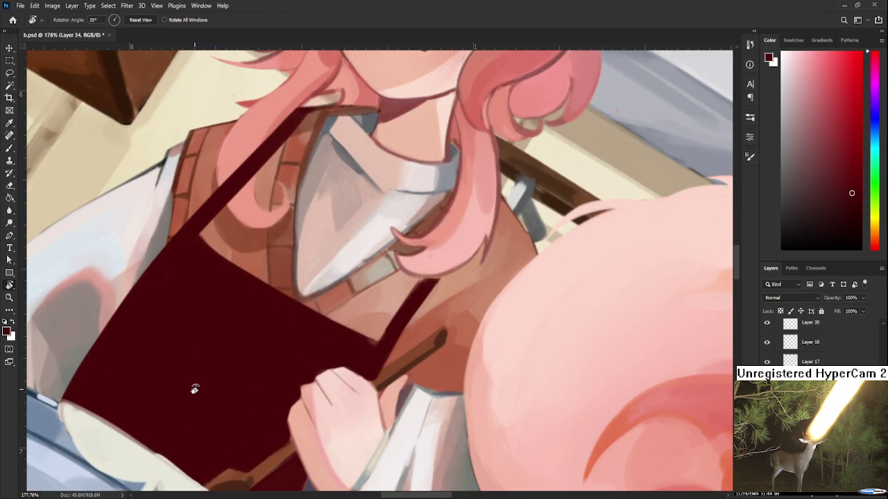
alt+click(76, 373)
mouse_move(73, 387)
mouse_down()
mouse_move(221, 354)
mouse_move(274, 294)
mouse_move(248, 323)
mouse_up()
key(bracketright)
key(bracketright)
key(bracketright)
alt+click(269, 357)
drag(273, 287, 238, 326)
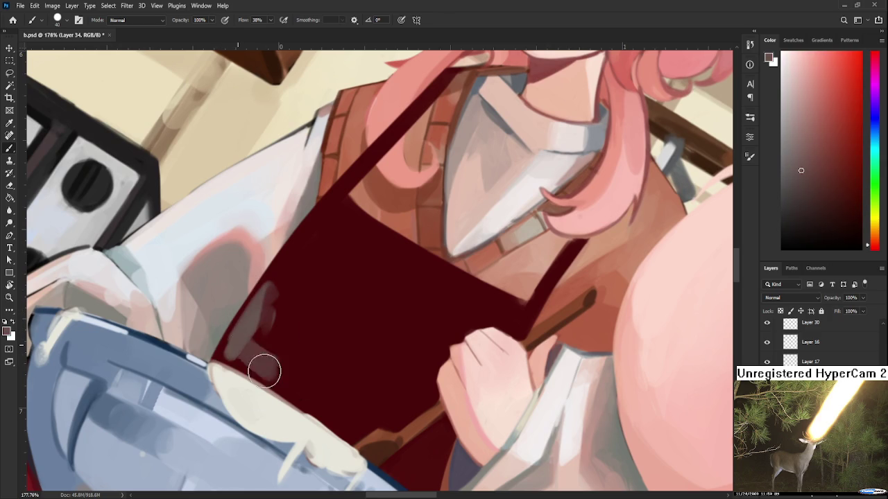
- Resample apron reds and repaint the apron's light left edge in dark red
mouse_move(248, 363)
mouse_down()
mouse_move(234, 341)
mouse_move(273, 372)
mouse_move(269, 315)
mouse_up()
alt+click(308, 350)
alt+click(257, 353)
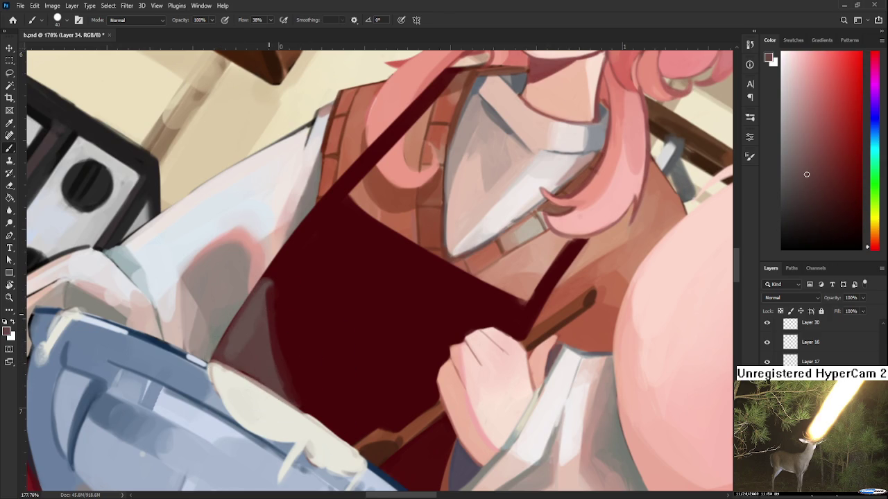
alt+click(284, 323)
drag(302, 388, 273, 299)
alt+click(260, 335)
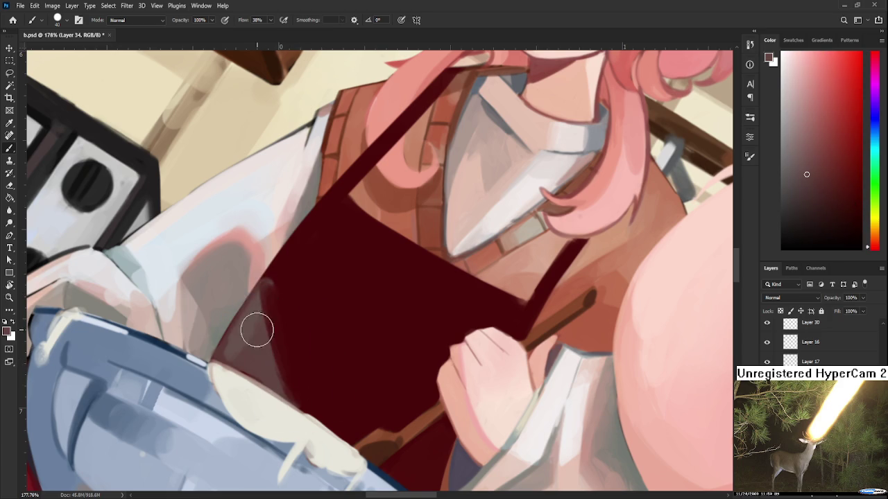
alt+click(291, 277)
drag(301, 254, 277, 312)
- Paint a thin inverted-V fold highlight on the apron and thicken its left side
key(r)
drag(377, 334, 277, 321)
drag(308, 317, 319, 287)
mouse_move(282, 346)
mouse_down()
mouse_move(368, 254)
mouse_move(343, 358)
mouse_up()
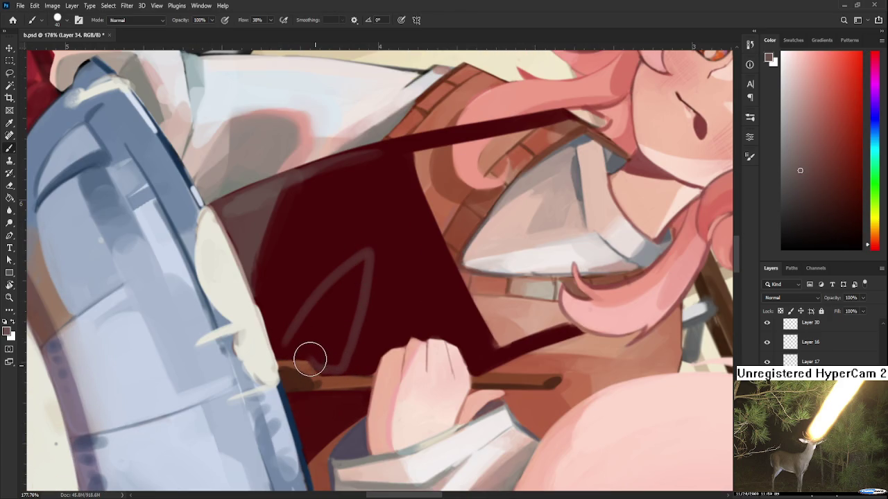
mouse_move(283, 359)
mouse_down()
mouse_move(333, 283)
mouse_move(311, 342)
mouse_move(323, 366)
mouse_move(338, 357)
mouse_move(321, 347)
mouse_move(325, 306)
mouse_move(354, 274)
mouse_up()
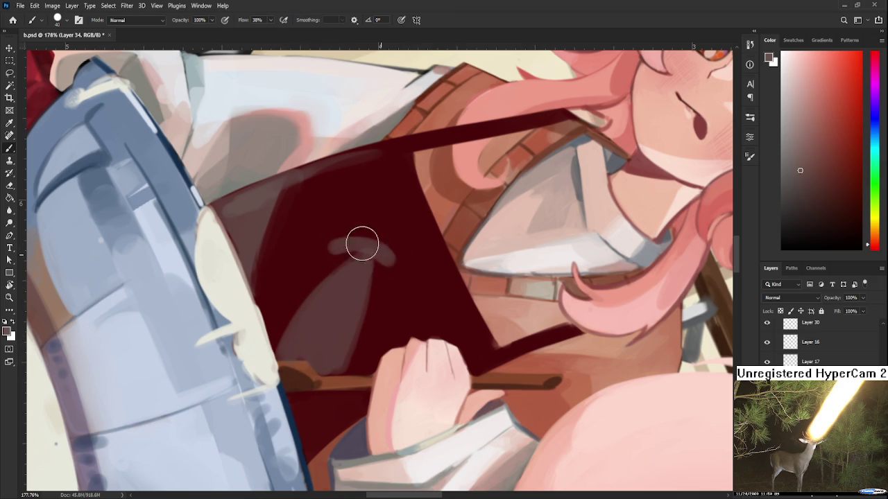
- Rotate the view to 38° and sample lighter and deeper reds from the apron fold
alt+click(387, 238)
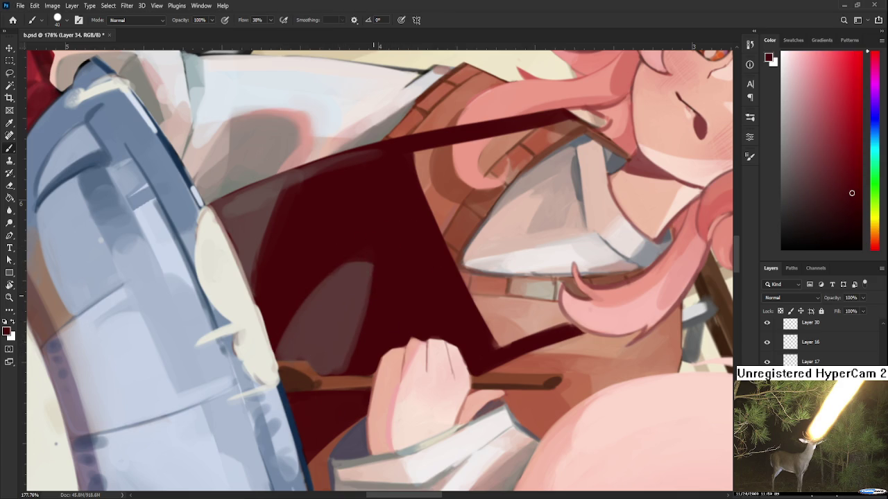
key(r)
drag(382, 263, 428, 263)
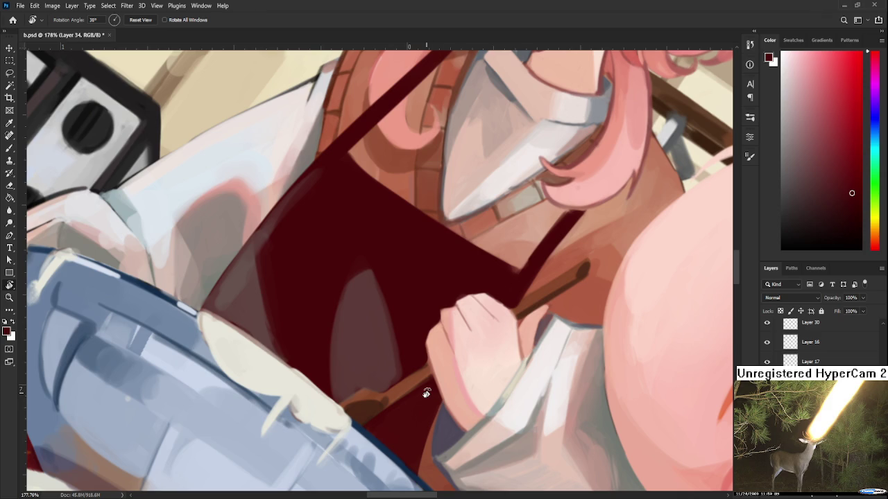
mouse_move(363, 341)
mouse_down()
mouse_move(383, 332)
mouse_move(368, 313)
mouse_up()
key(b)
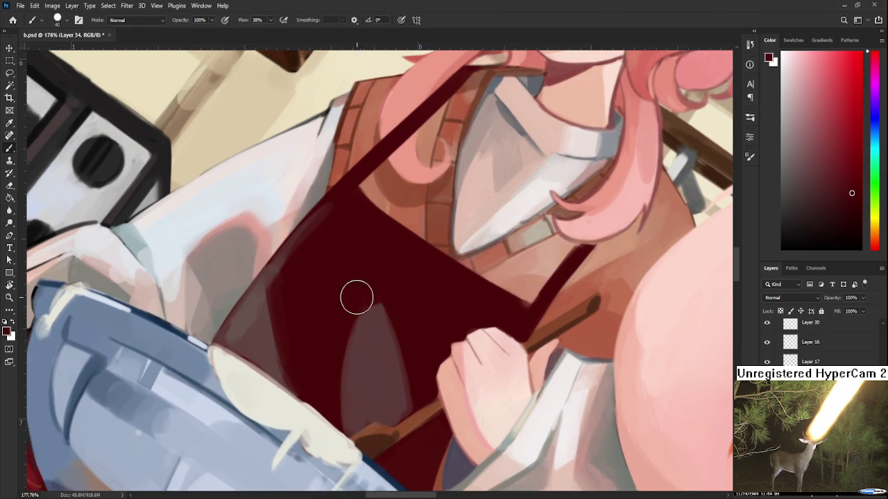
alt+click(356, 299)
alt+click(361, 344)
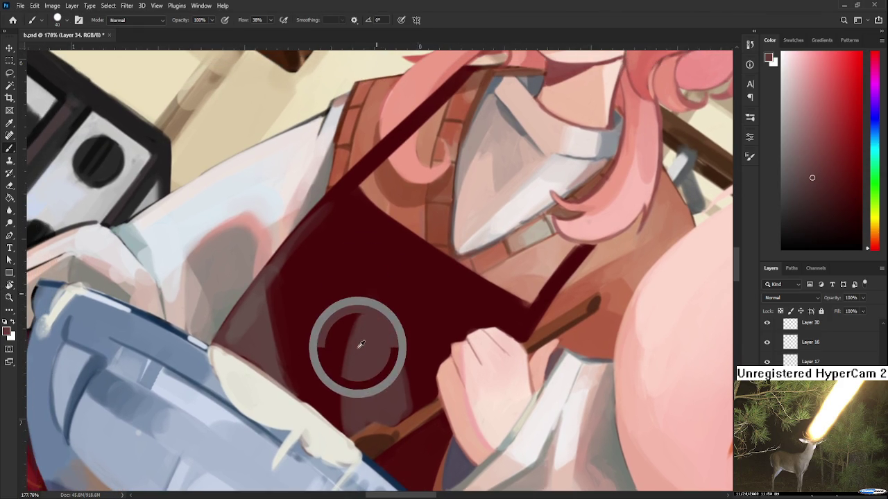
drag(361, 344, 352, 317)
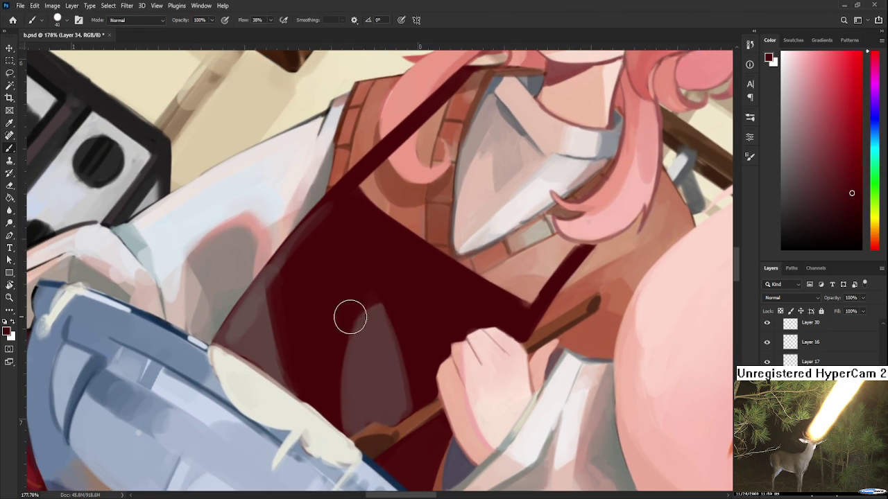
alt+click(364, 328)
alt+click(361, 302)
- Paint faint light fold lines across the apron, covering stray ones with dark red
mouse_move(386, 288)
mouse_down()
mouse_move(375, 337)
mouse_move(336, 258)
mouse_up()
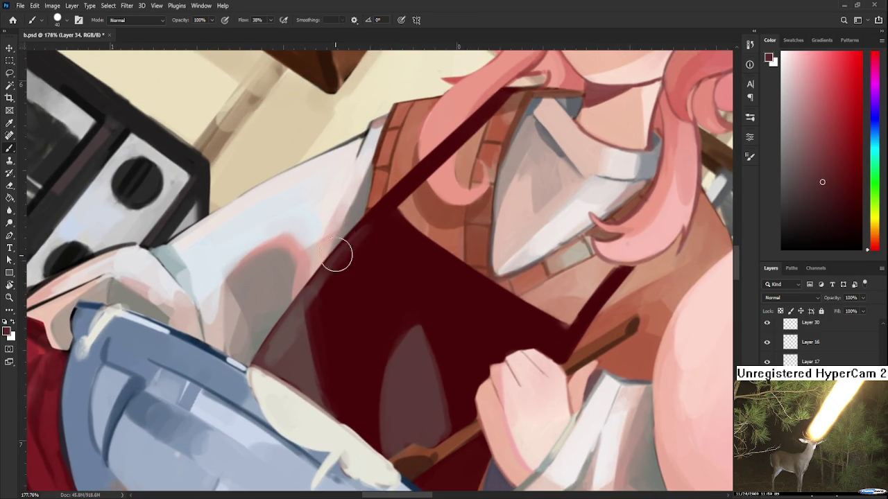
alt+click(372, 256)
alt+click(341, 238)
drag(349, 312, 403, 244)
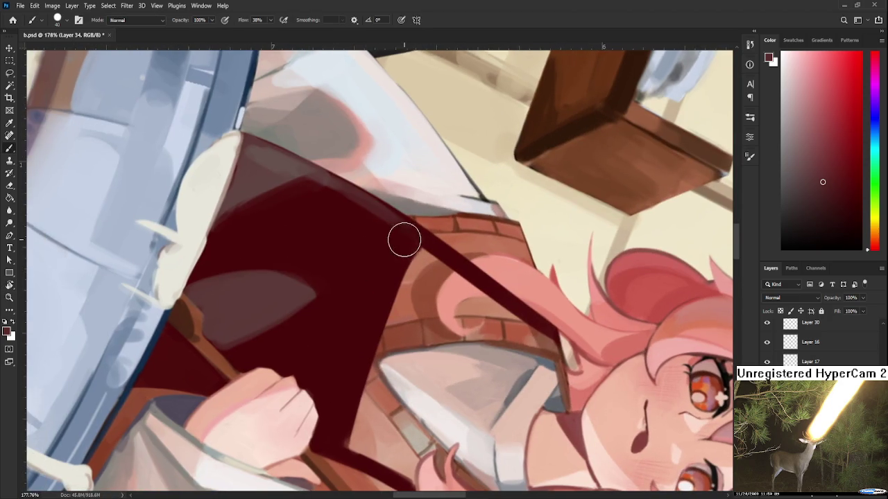
drag(365, 279, 415, 234)
drag(351, 282, 408, 240)
mouse_move(346, 287)
mouse_down()
mouse_move(414, 243)
mouse_move(360, 267)
mouse_up()
drag(363, 303, 416, 237)
drag(361, 268, 410, 245)
drag(346, 273, 372, 253)
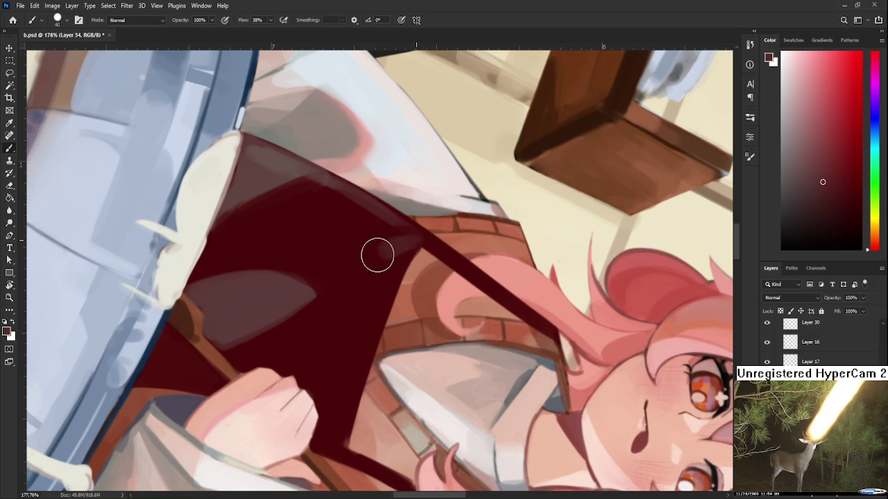
- Paint a long vertical fold line, redrawing it until straight, with lighter shading to its right
mouse_move(407, 247)
mouse_down()
mouse_move(356, 264)
mouse_move(340, 368)
mouse_up()
key(ctrl+z)
drag(351, 273, 341, 362)
key(ctrl+z)
key(ctrl+z)
drag(351, 274, 347, 361)
key(ctrl+z)
drag(348, 281, 354, 357)
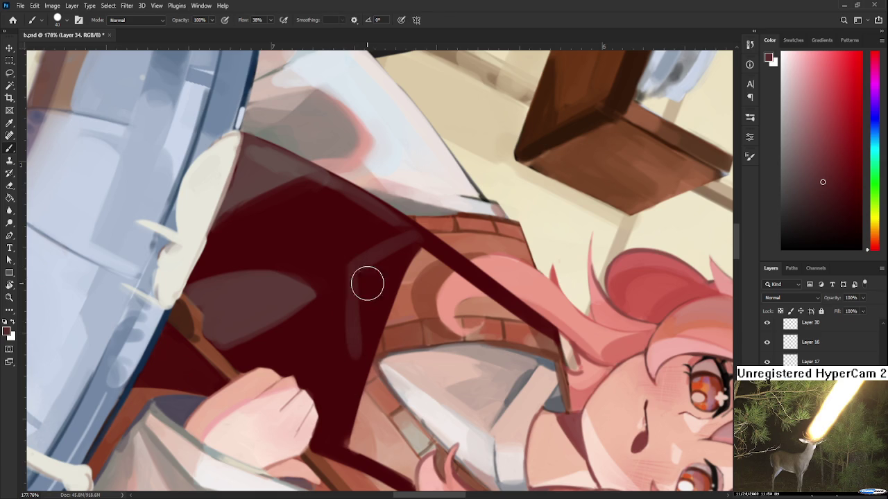
drag(356, 288, 360, 301)
- Add more lighter paint beside the fold and a faint light edge along the patch
alt+click(386, 263)
drag(396, 244, 382, 286)
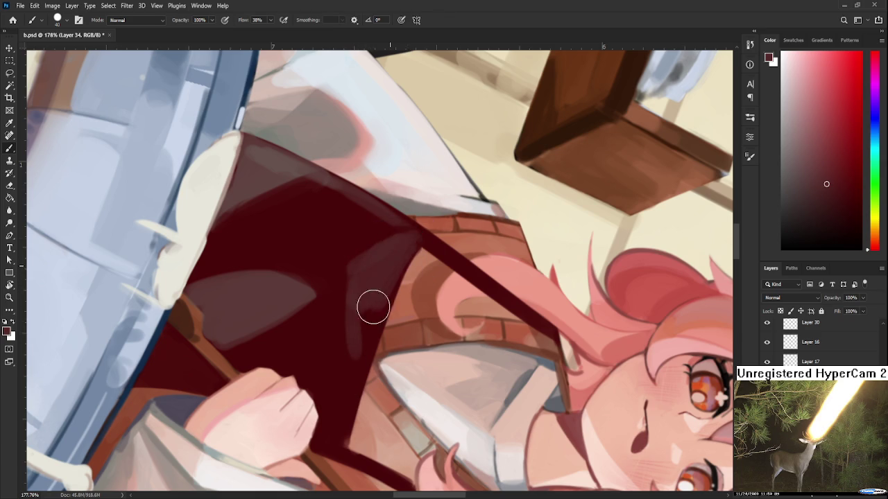
alt+click(341, 321)
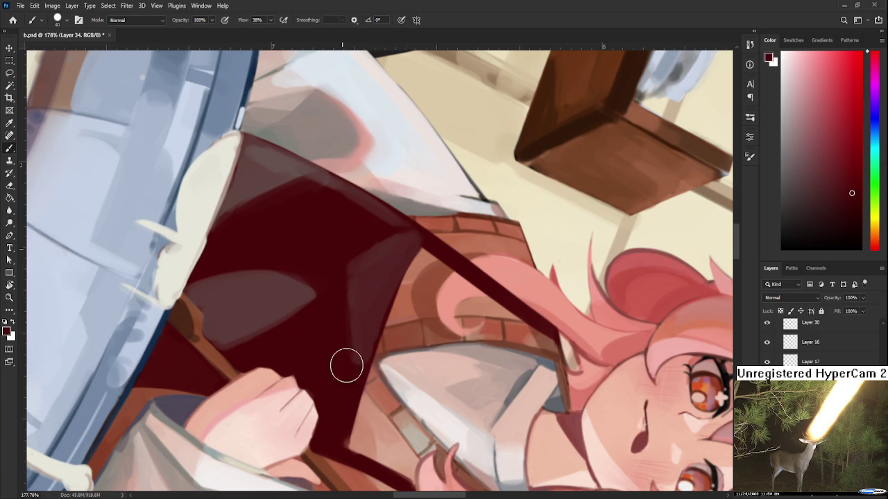
alt+click(363, 293)
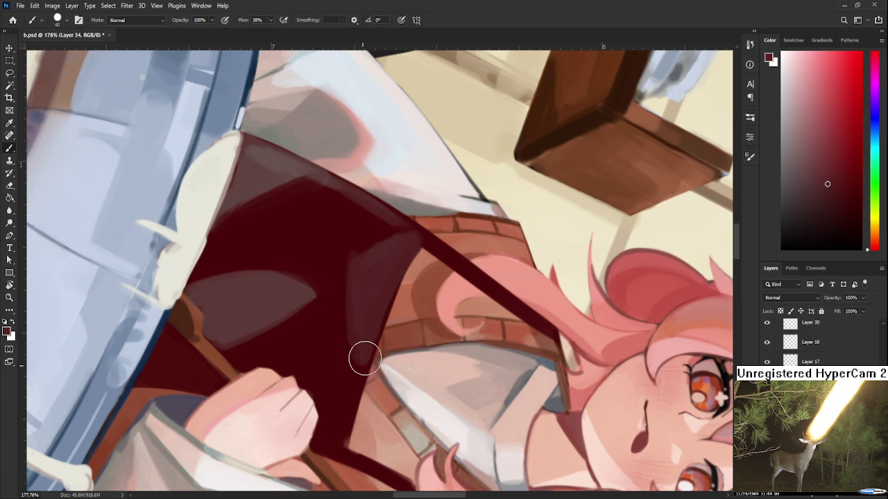
mouse_move(340, 261)
mouse_down()
mouse_move(350, 359)
mouse_move(445, 277)
mouse_move(396, 301)
mouse_move(396, 277)
mouse_up()
alt+click(337, 237)
key(r)
key(b)
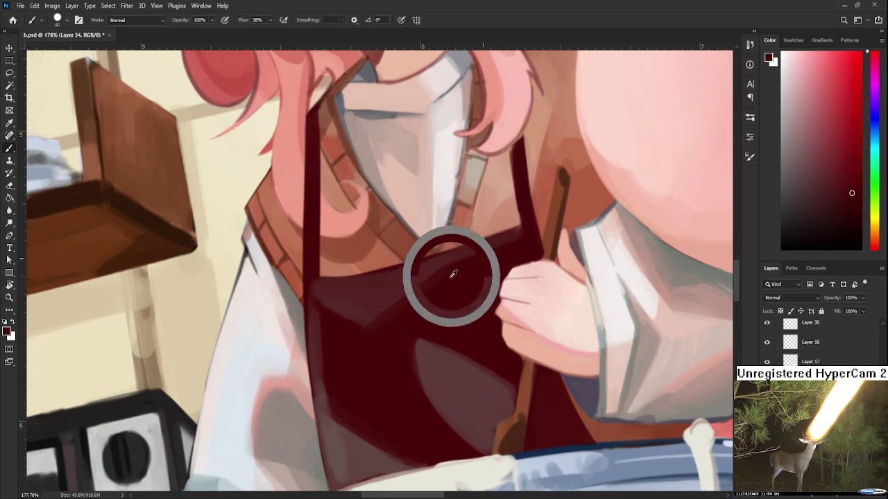
- Tilt the view and extend the apron's top corner upward in dark maroon
key(r)
mouse_move(412, 304)
mouse_down()
mouse_move(379, 324)
mouse_move(347, 293)
mouse_move(317, 340)
mouse_move(354, 278)
mouse_move(324, 344)
mouse_up()
key(b)
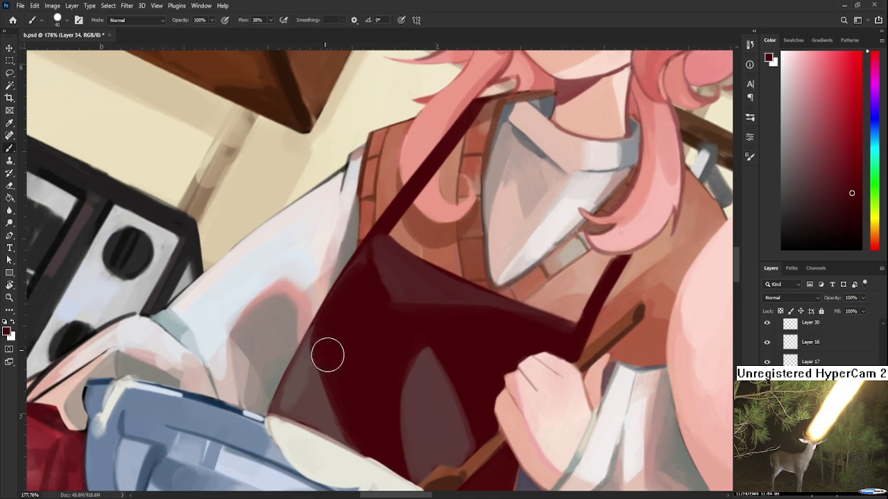
alt+click(300, 354)
alt+click(372, 275)
drag(377, 271, 377, 242)
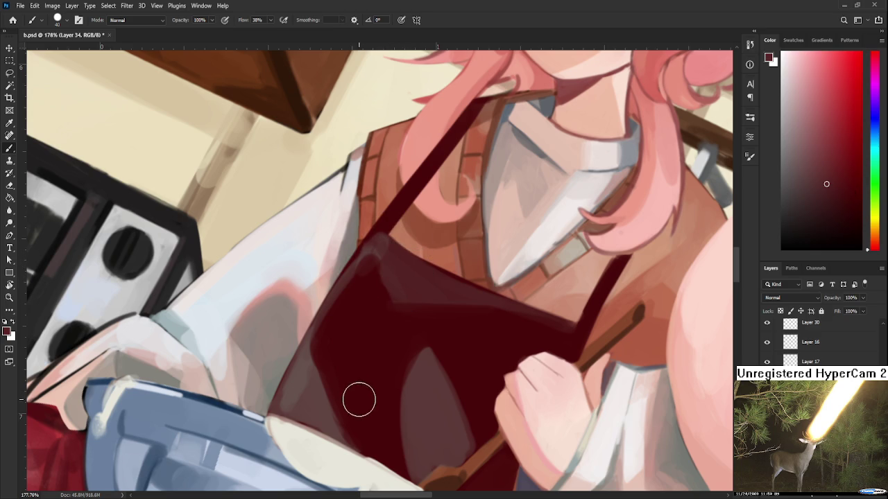
- Rotate the canvas and add a soft light diagonal across the apron
key(r)
mouse_move(448, 258)
mouse_down()
mouse_move(424, 311)
mouse_move(382, 278)
mouse_move(316, 373)
mouse_up()
alt+click(382, 275)
- Sample apron colours at the strap edge and folds, settling on the dark apron red
alt+click(360, 324)
alt+click(382, 269)
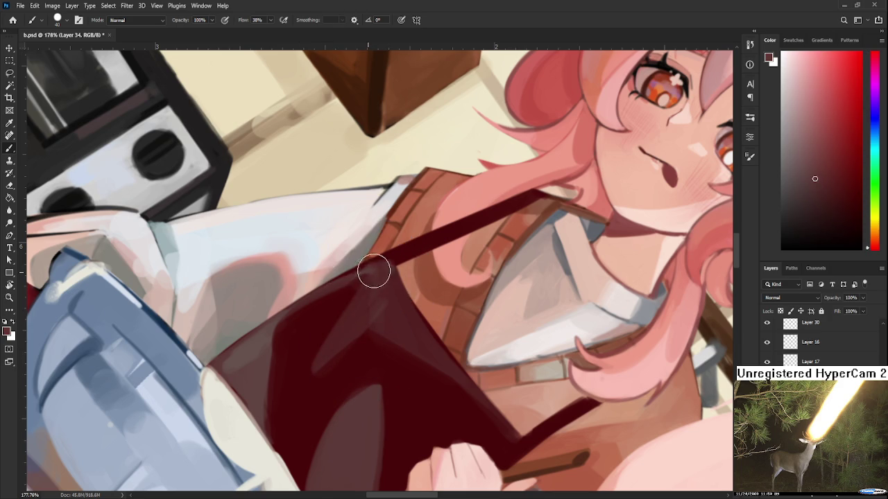
alt+click(340, 281)
alt+click(406, 253)
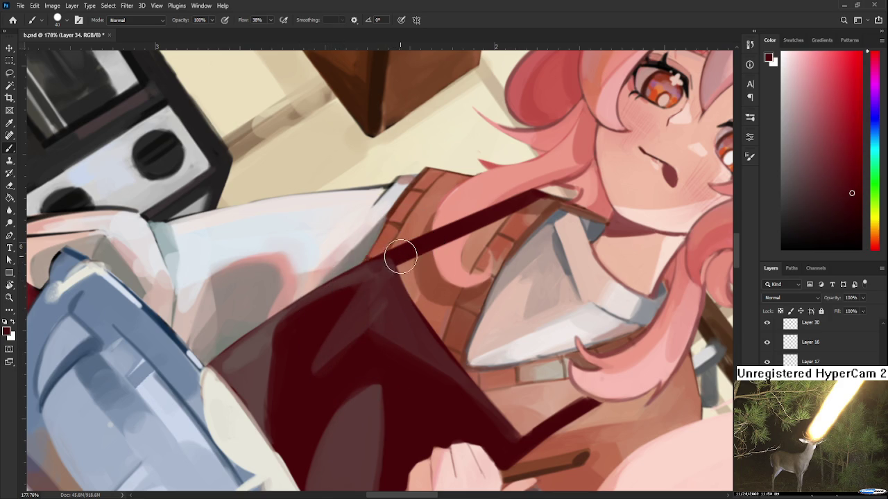
alt+click(368, 282)
alt+click(332, 323)
alt+click(360, 322)
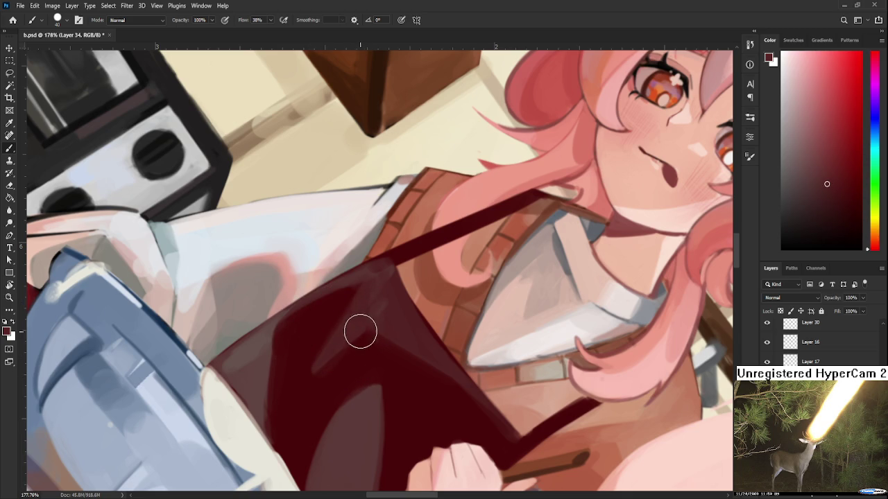
scroll(359, 339, down, 2)
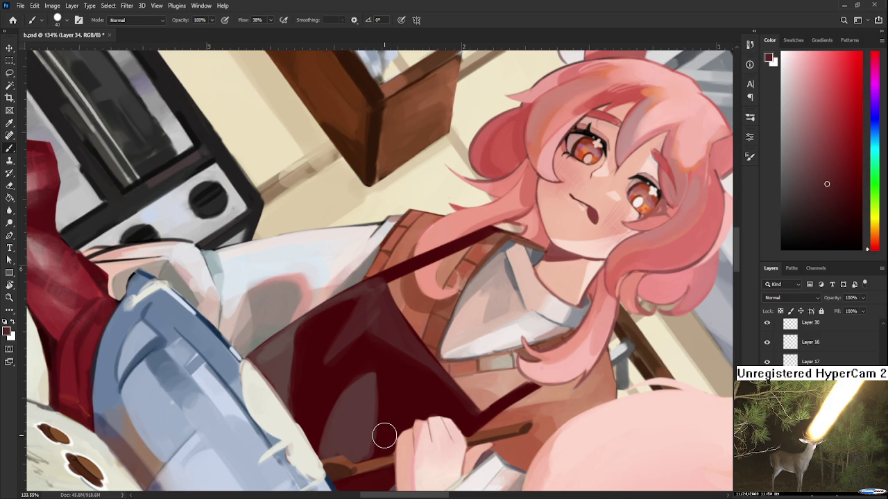
- Zoom in, rotate the view about 30 degrees, and paint a light pink line along the apron's left edge
scroll(377, 434, up, 2)
drag(376, 434, 301, 337)
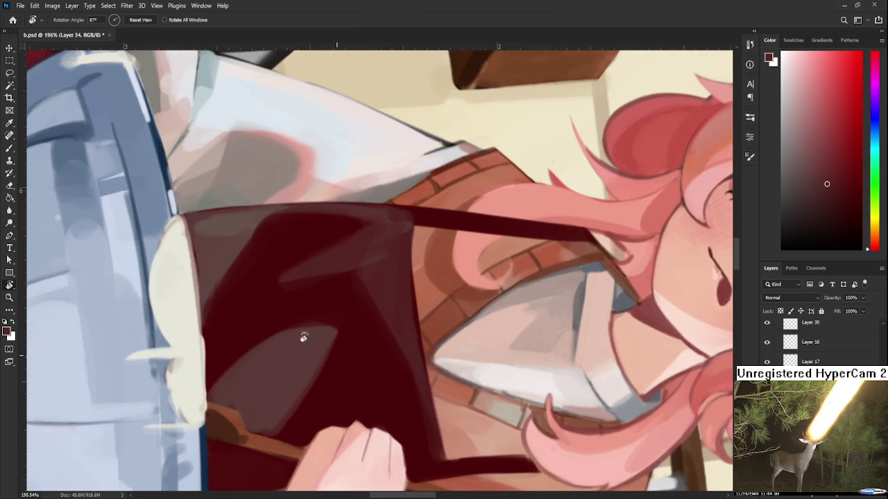
alt+click(298, 185)
scroll(285, 208, left, 2)
drag(291, 220, 237, 308)
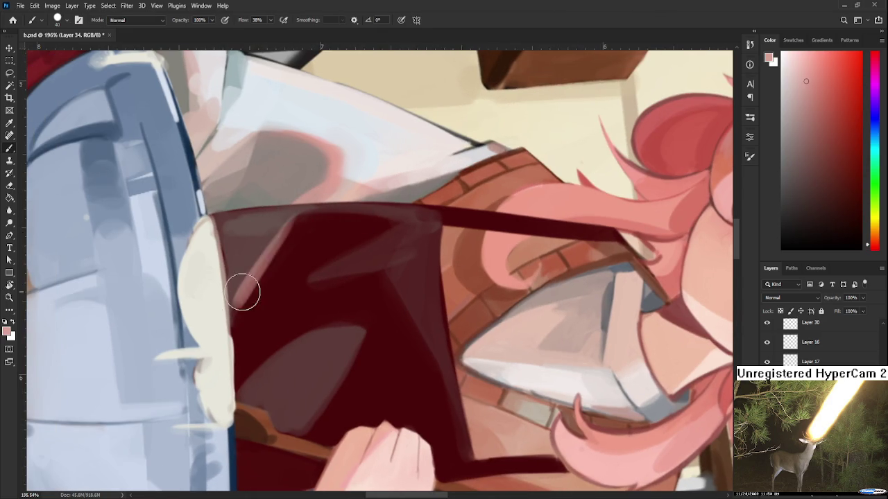
- Paint a light pink diagonal on the apron, then cover it with dark red
alt+click(294, 224)
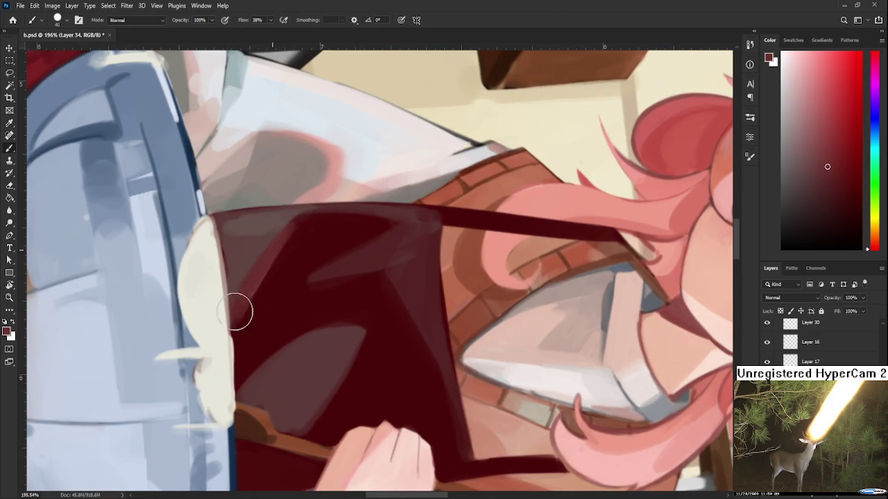
alt+click(299, 226)
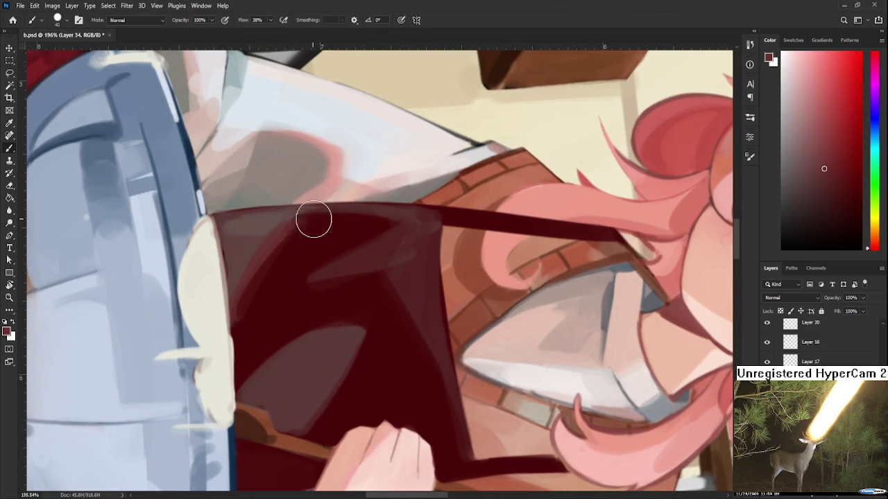
drag(386, 261, 396, 250)
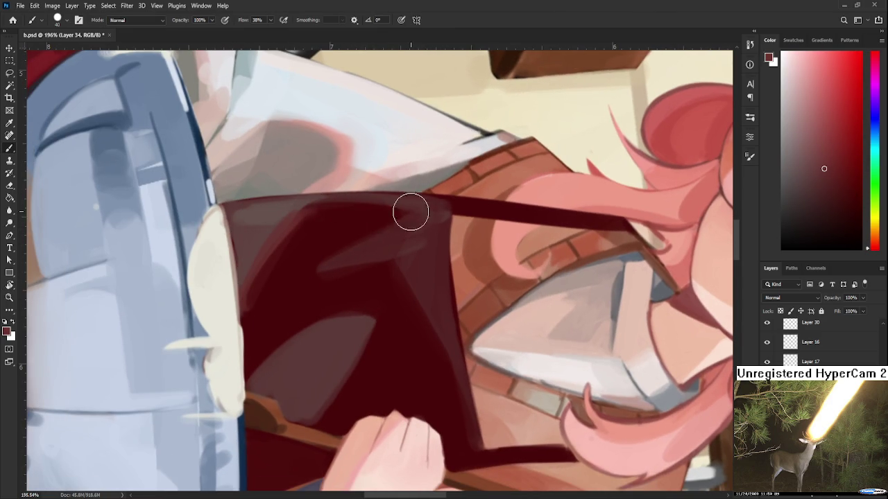
alt+click(354, 177)
mouse_move(365, 336)
mouse_down()
mouse_move(386, 292)
mouse_move(347, 355)
mouse_up()
alt+click(405, 293)
alt+click(371, 295)
mouse_move(385, 288)
mouse_down()
mouse_move(343, 365)
mouse_move(481, 258)
mouse_move(342, 343)
mouse_up()
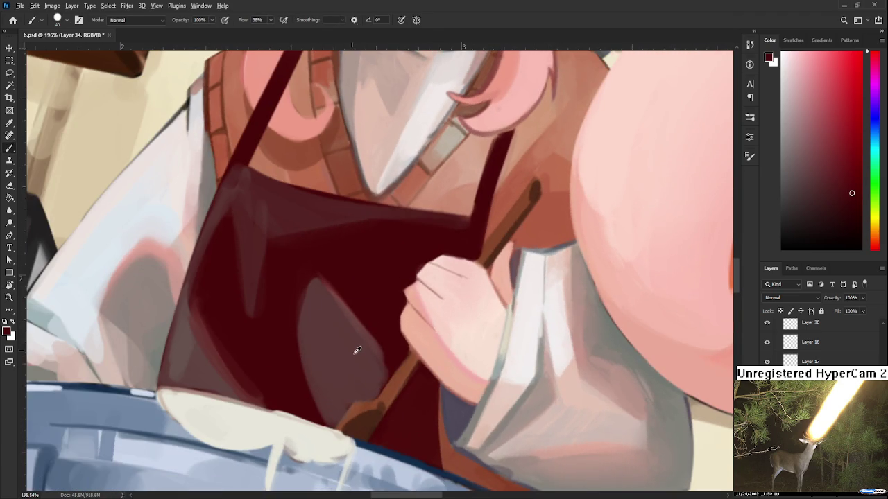
- Dab muted mauve from the apron patch beside the spoon handle
alt+click(355, 352)
scroll(370, 367, down, 2)
scroll(370, 361, down, 2)
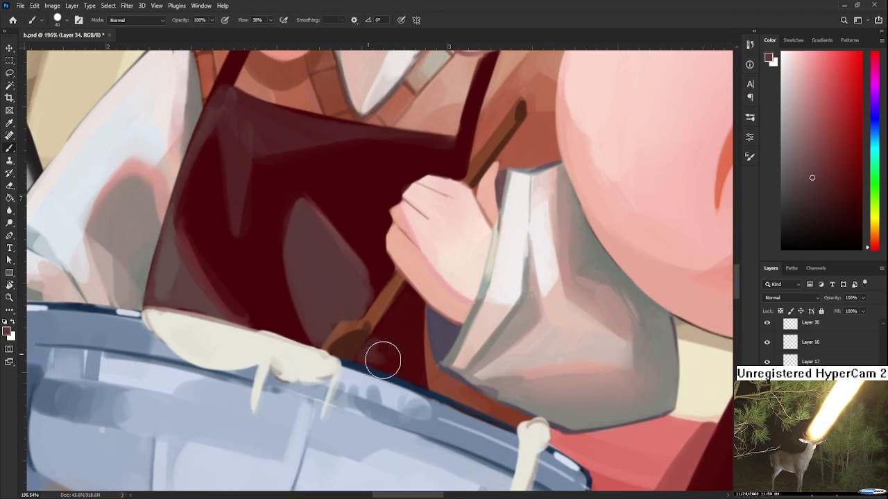
click(378, 336)
- Sample a darker red beside the spoon, pick the Eraser, and rotate the bowl along the bottom
key(r)
drag(378, 336, 308, 337)
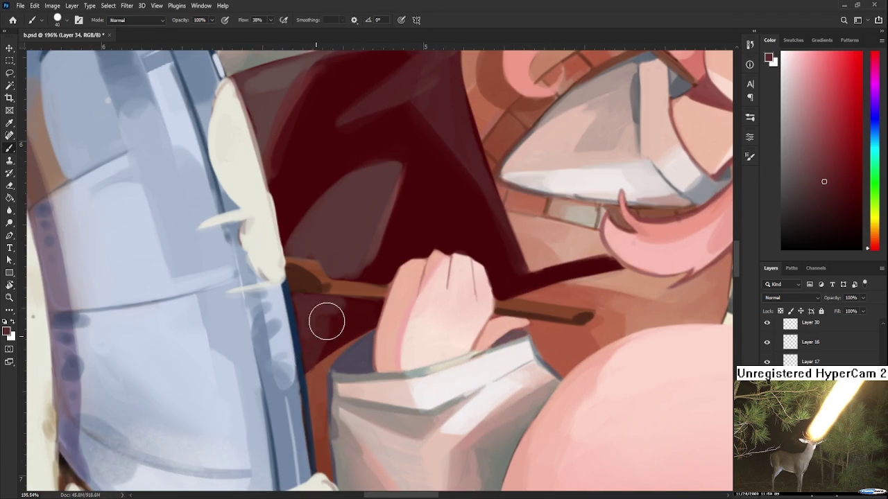
alt+click(348, 306)
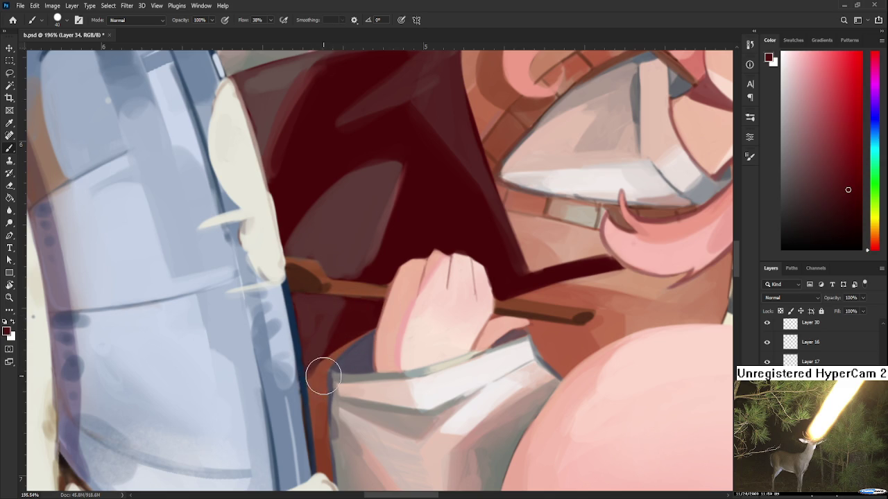
key(e)
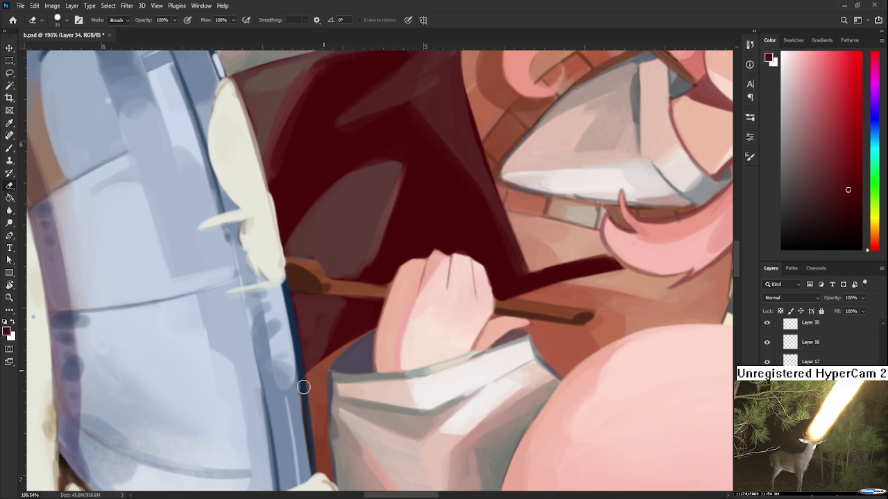
key(r)
drag(300, 392, 431, 385)
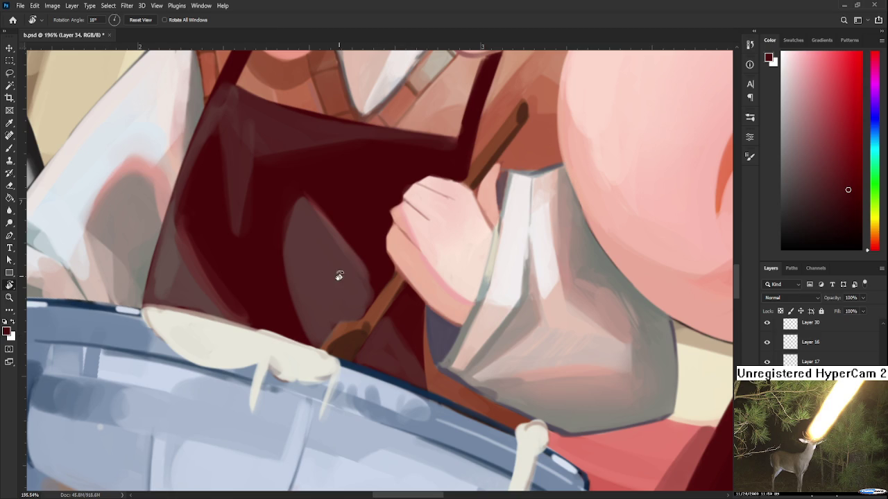
- With a smaller brush, paint a reddish-brown shading stroke down the apron
drag(340, 276, 298, 271)
key(bracketleft)
key(bracketleft)
key(bracketleft)
alt+click(318, 243)
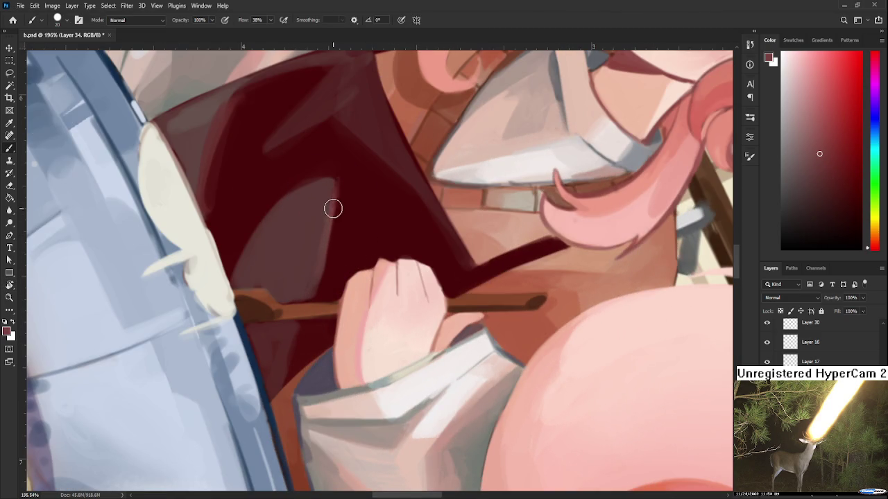
drag(306, 321, 284, 376)
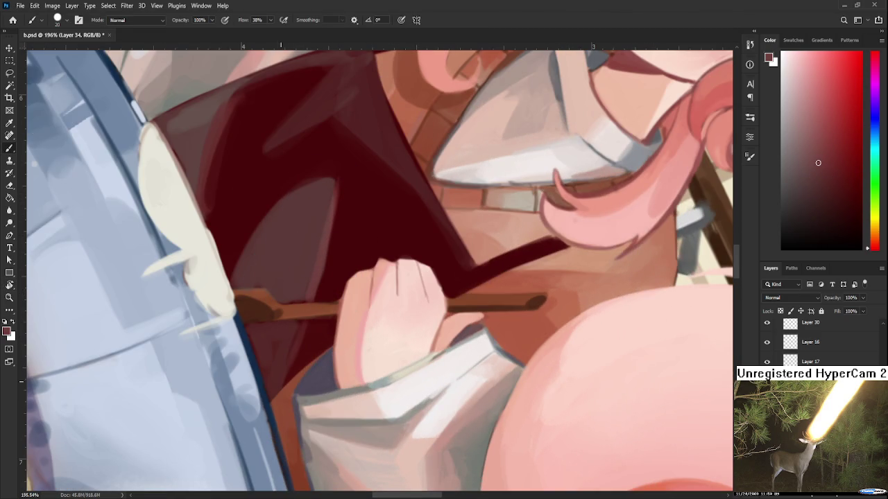
- Darken and extend the apron strap beside the hand with a sampled darker red
alt+click(286, 331)
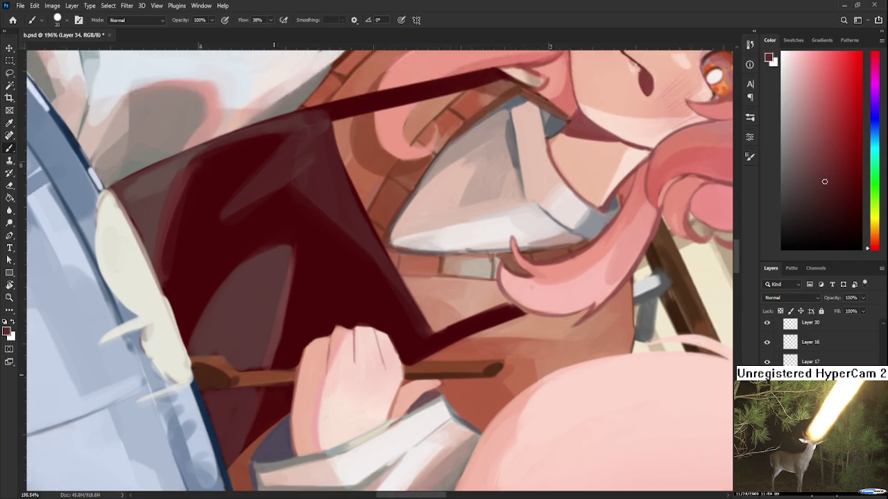
drag(290, 360, 343, 290)
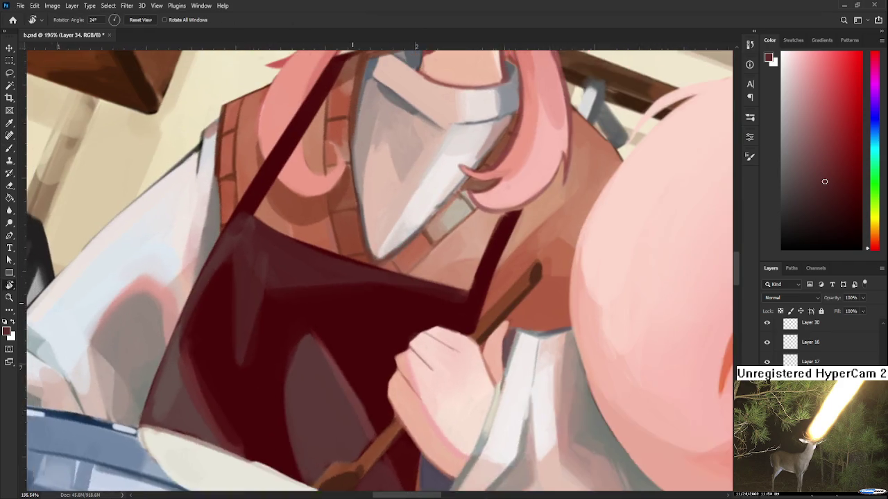
alt+click(272, 289)
drag(280, 286, 257, 359)
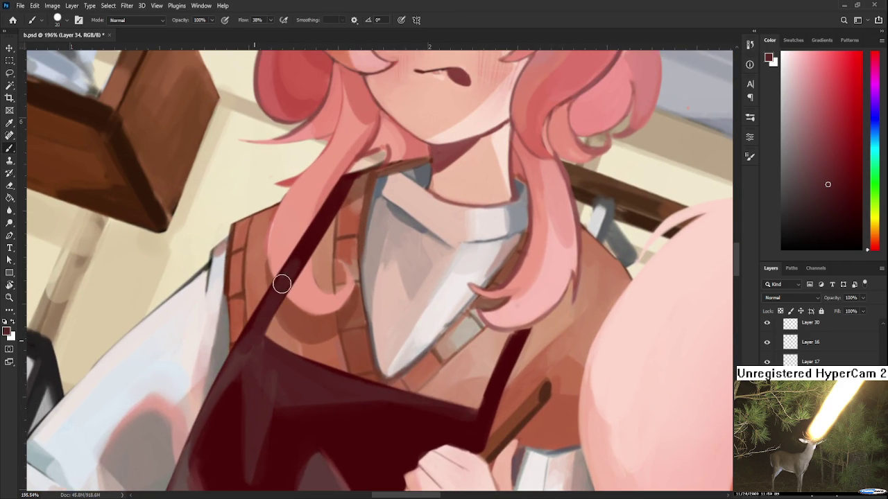
drag(289, 306, 263, 332)
drag(303, 260, 287, 259)
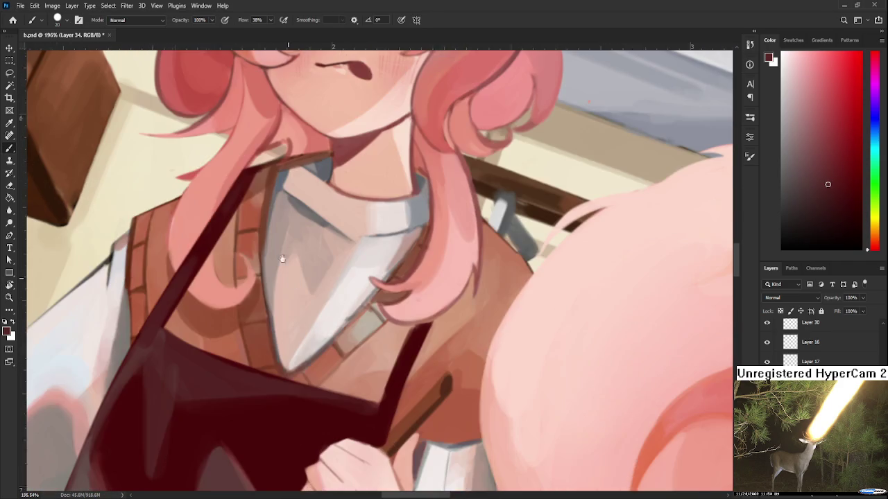
mouse_move(401, 371)
mouse_down()
mouse_move(382, 422)
mouse_move(468, 189)
mouse_up()
- Add mid-tone and darker red shading strokes across the apron
mouse_move(388, 305)
mouse_down()
mouse_move(346, 337)
mouse_move(290, 355)
mouse_up()
alt+click(340, 290)
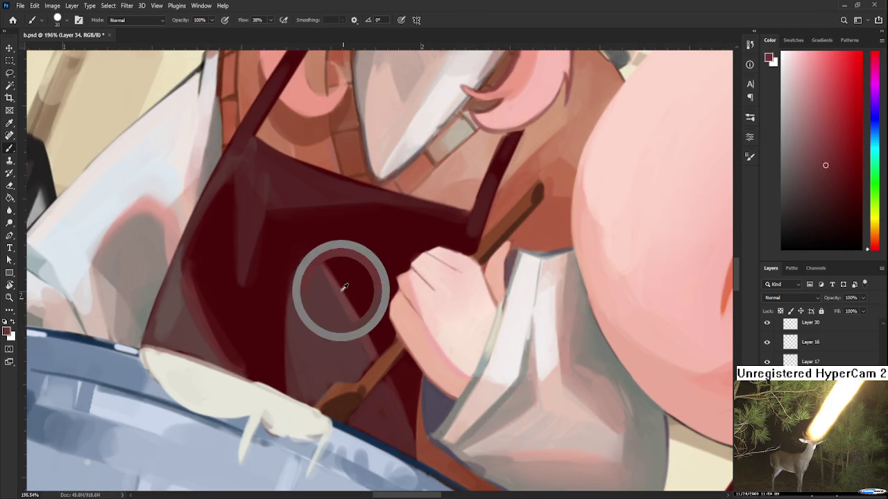
drag(286, 338, 288, 399)
alt+click(273, 311)
drag(301, 256, 284, 317)
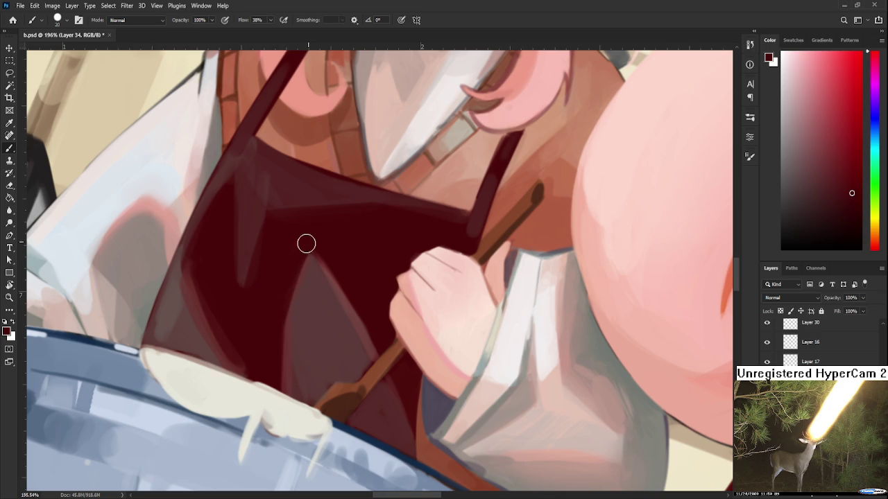
- Paint sampled dark red over the lighter streak in the apron
mouse_move(294, 257)
mouse_down()
mouse_move(367, 313)
mouse_move(301, 264)
mouse_move(263, 308)
mouse_up()
alt+click(266, 292)
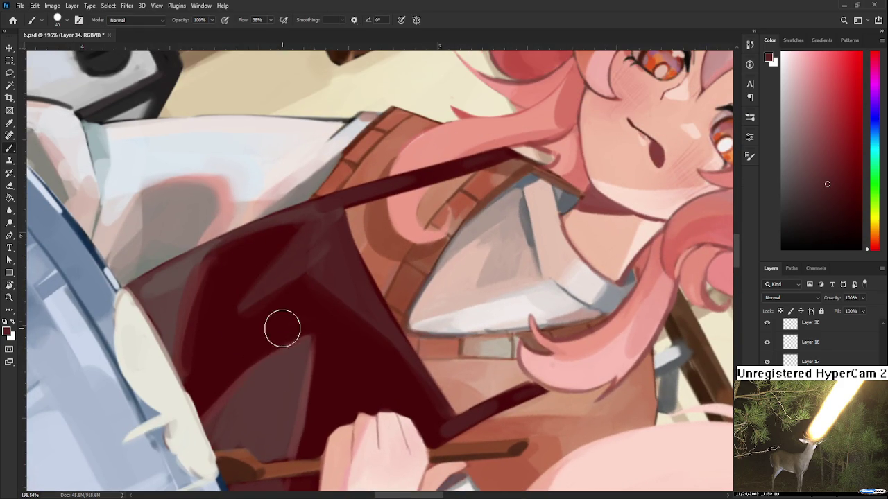
alt+click(260, 343)
key(r)
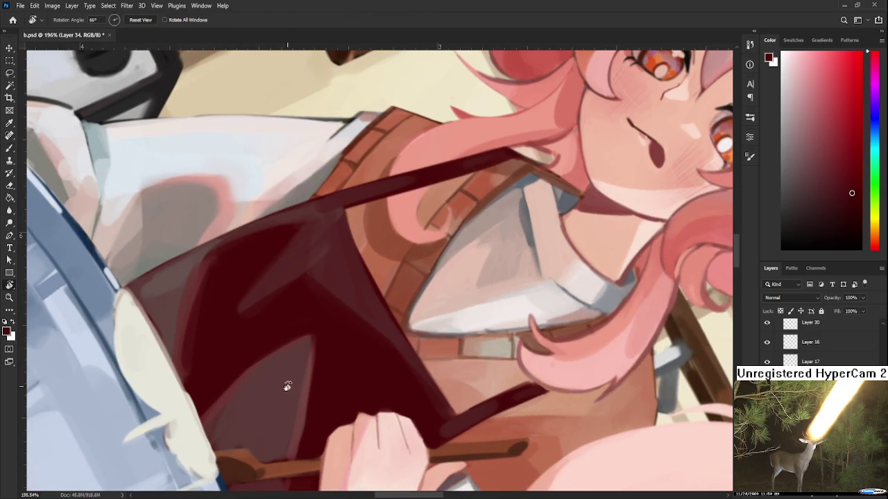
drag(291, 374, 325, 385)
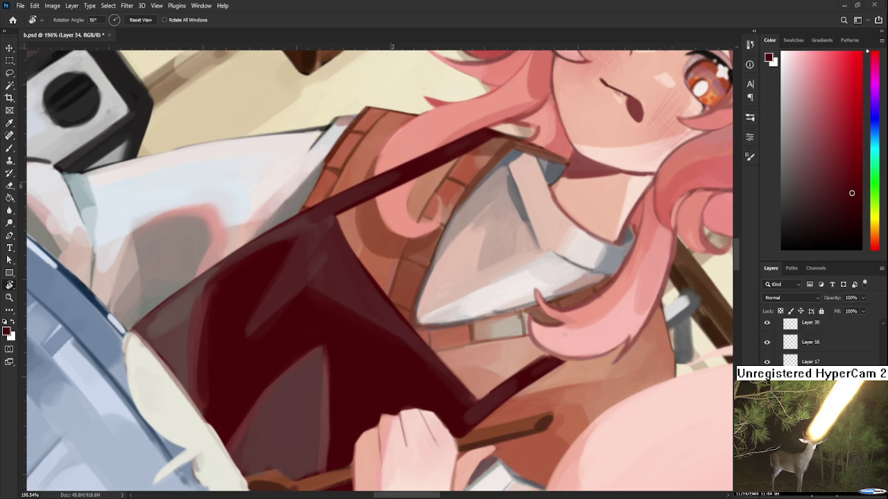
key(b)
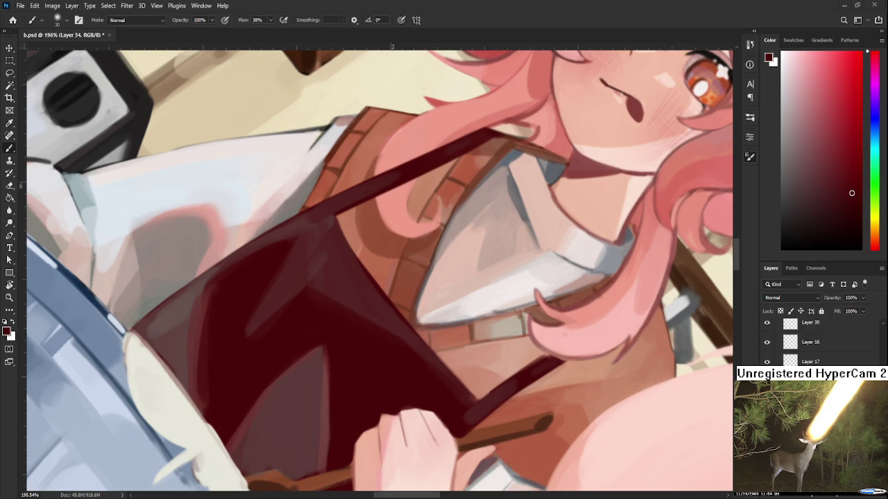
alt+click(274, 287)
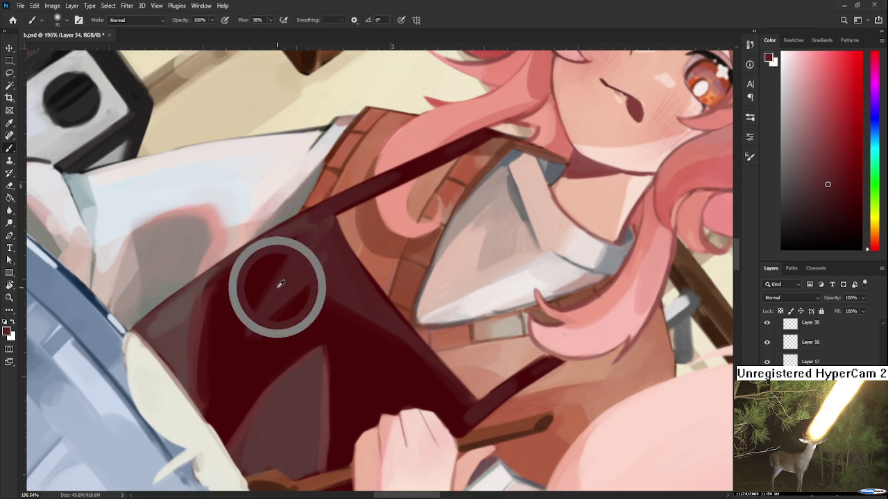
drag(293, 240, 247, 340)
- Keep covering the lighter apron streak, resampling several apron reds
alt+click(286, 324)
alt+click(300, 309)
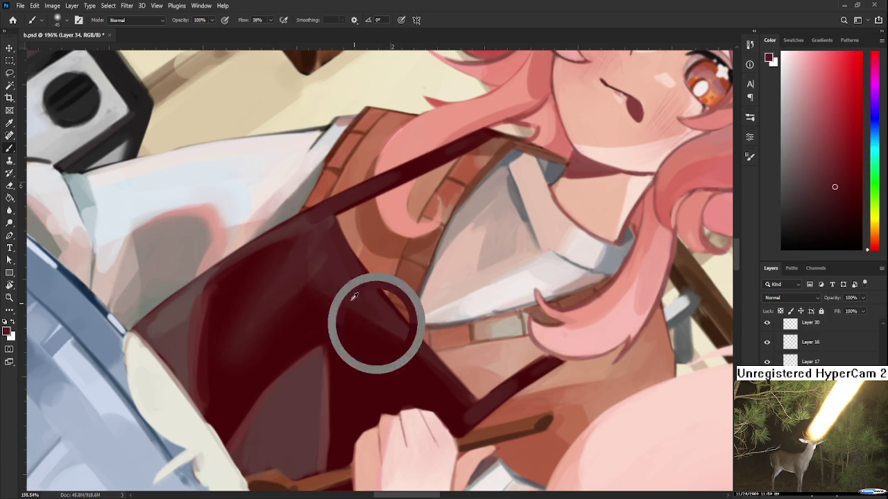
alt+click(286, 326)
alt+click(281, 330)
alt+click(186, 324)
alt+click(238, 301)
alt+click(229, 316)
- Darken the dark red cloth above the hand
drag(325, 357, 301, 301)
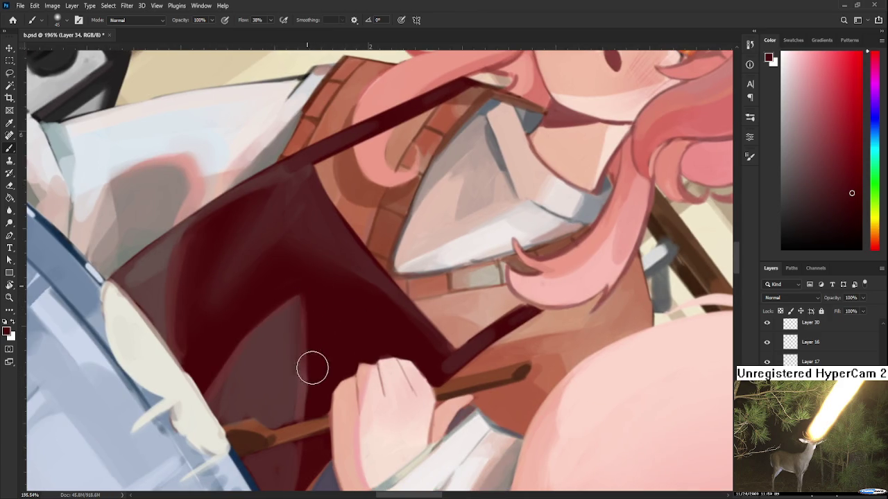
alt+click(287, 357)
alt+click(309, 335)
alt+click(304, 284)
alt+click(302, 343)
drag(299, 375, 302, 305)
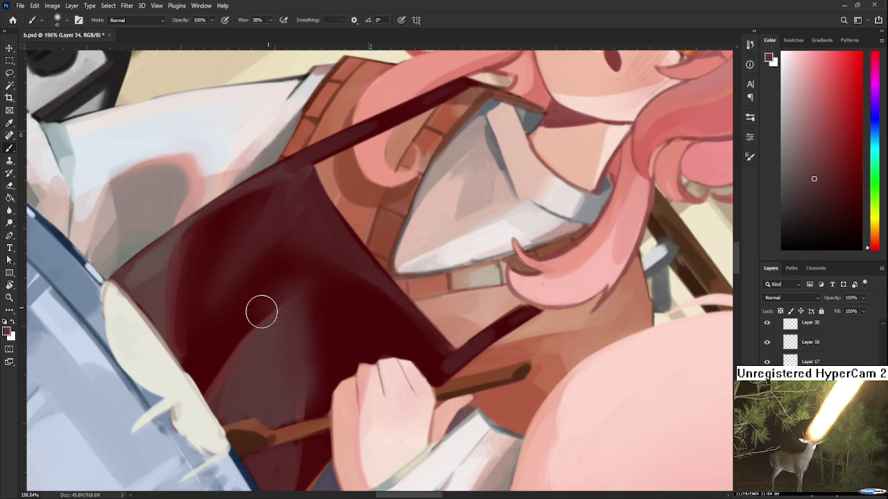
drag(382, 327, 299, 349)
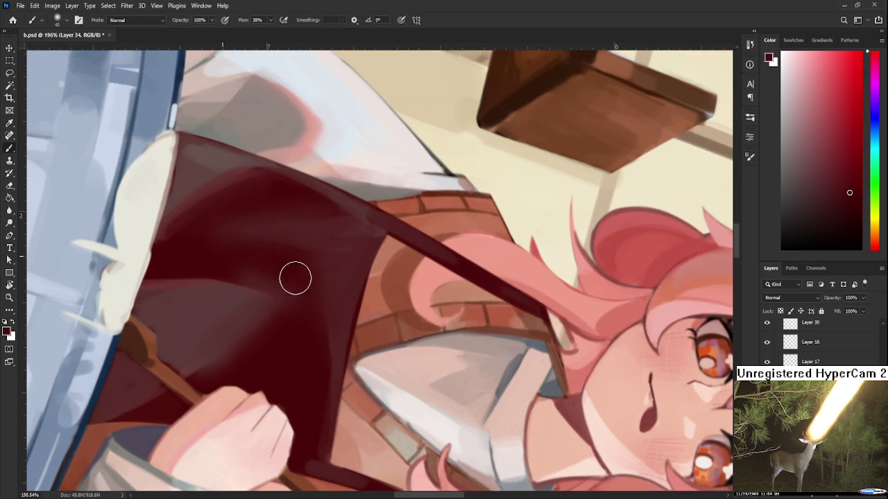
mouse_move(278, 327)
mouse_down()
mouse_move(271, 339)
mouse_move(280, 329)
mouse_up()
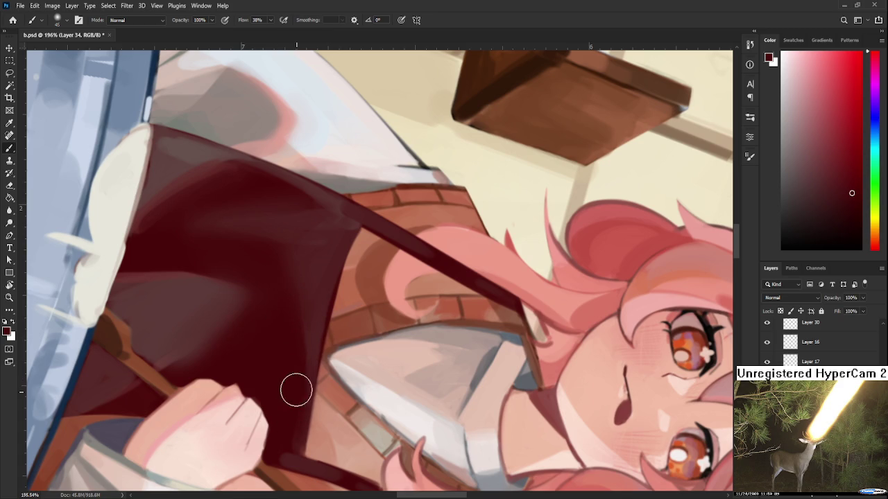
key(r)
drag(268, 359, 393, 359)
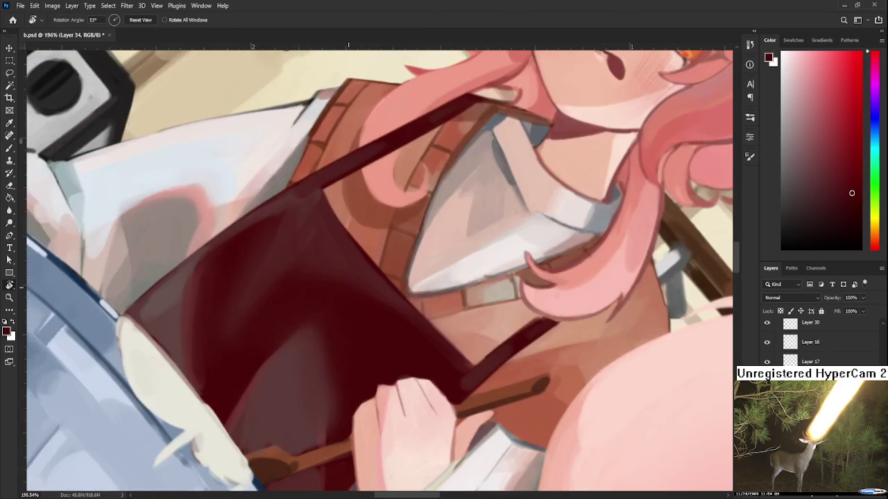
scroll(348, 286, down, 5)
- Add a darker red stroke down the apron
scroll(346, 292, down, 2)
scroll(341, 294, down, 1)
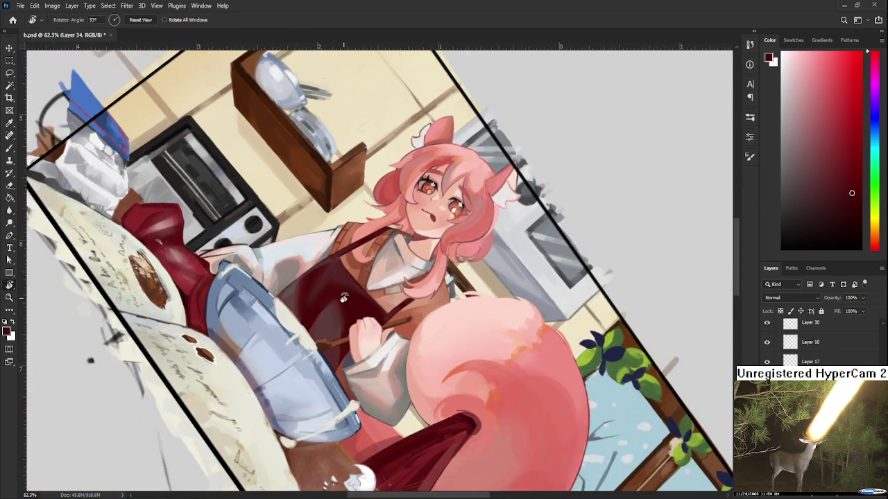
scroll(337, 289, up, 5)
scroll(328, 314, up, 4)
scroll(335, 324, up, 3)
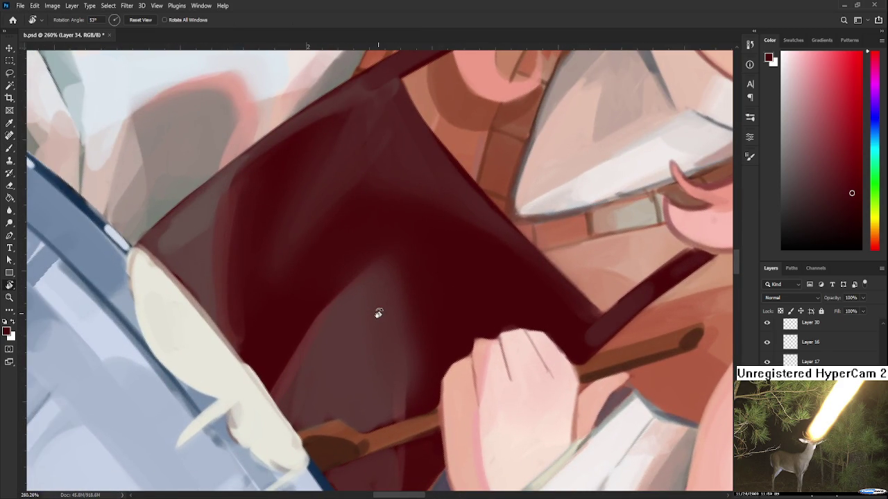
key(b)
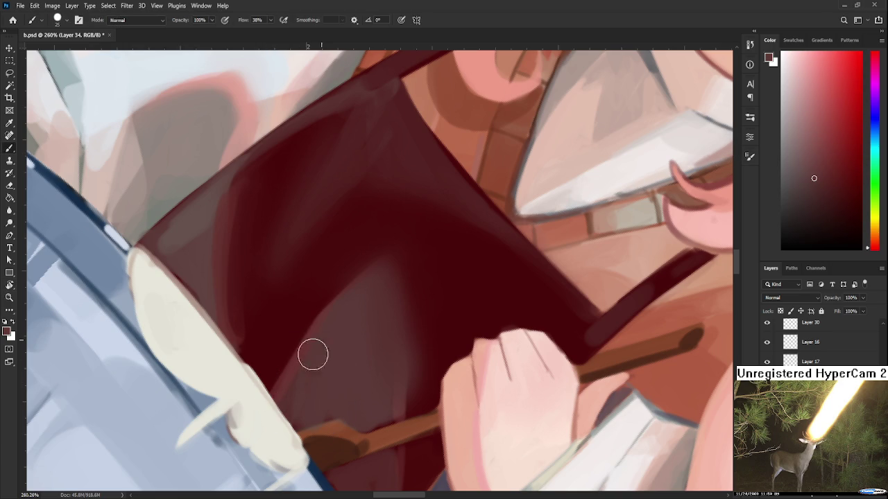
scroll(338, 315, up, 2)
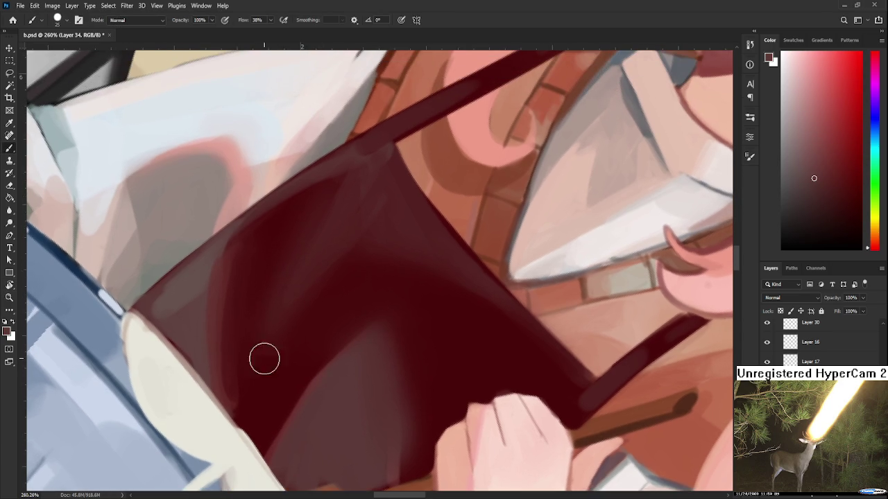
alt+click(222, 268)
alt+click(245, 328)
drag(238, 264, 257, 466)
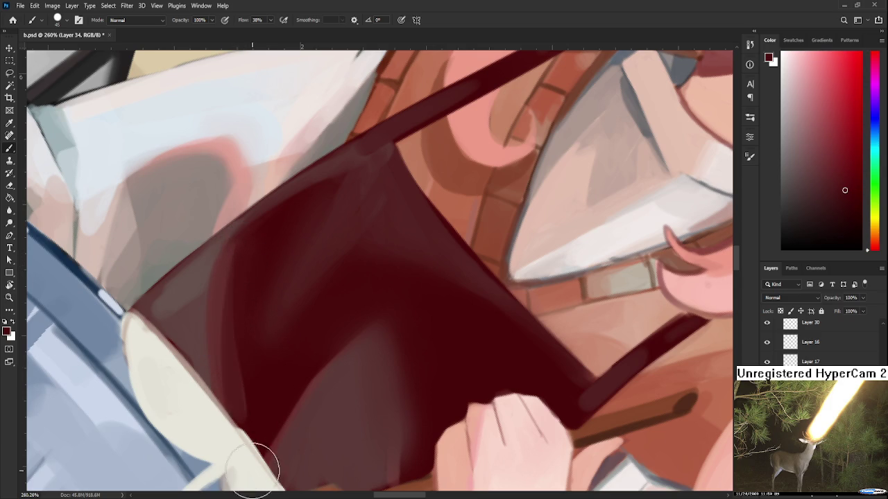
- Darken the lighter mauve patch on the apron with resampled reds, comparing before and after
alt+click(225, 331)
alt+click(222, 309)
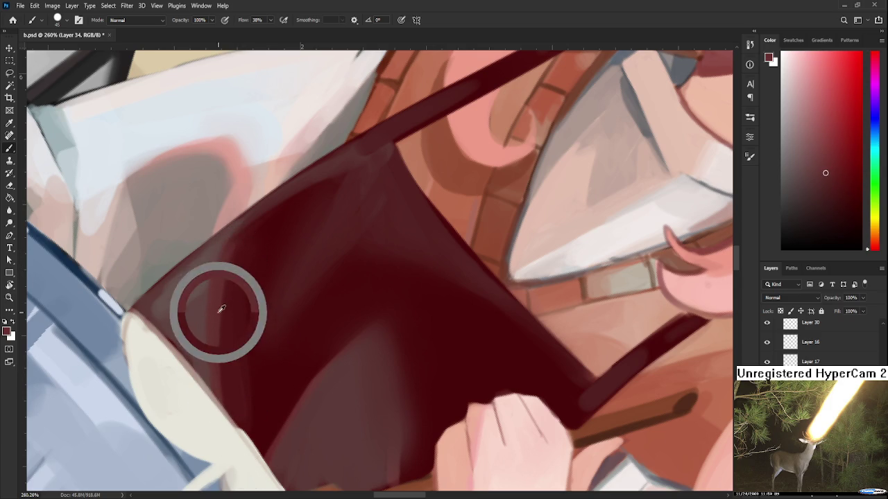
alt+click(218, 321)
alt+click(261, 366)
alt+click(284, 283)
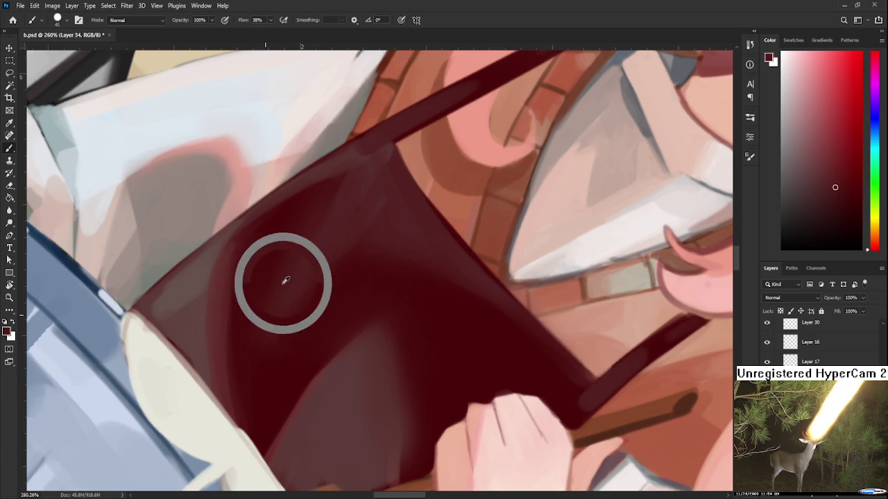
key(r)
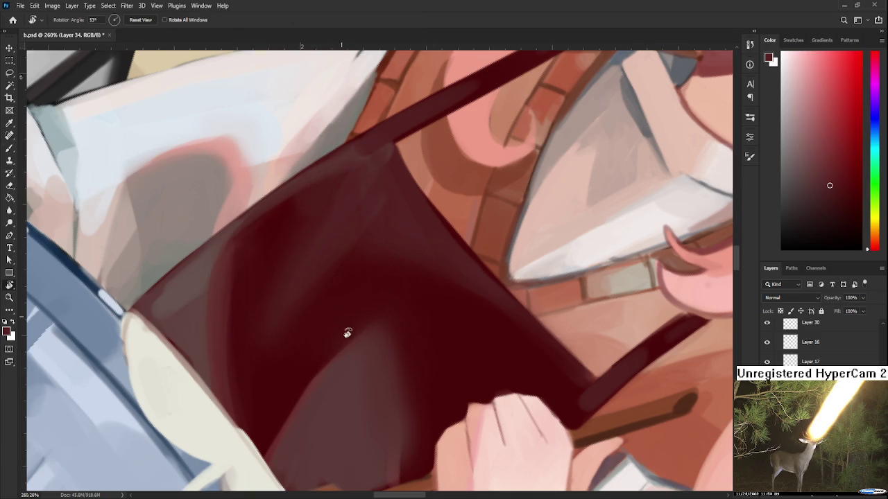
drag(341, 313, 365, 300)
key(b)
alt+click(315, 357)
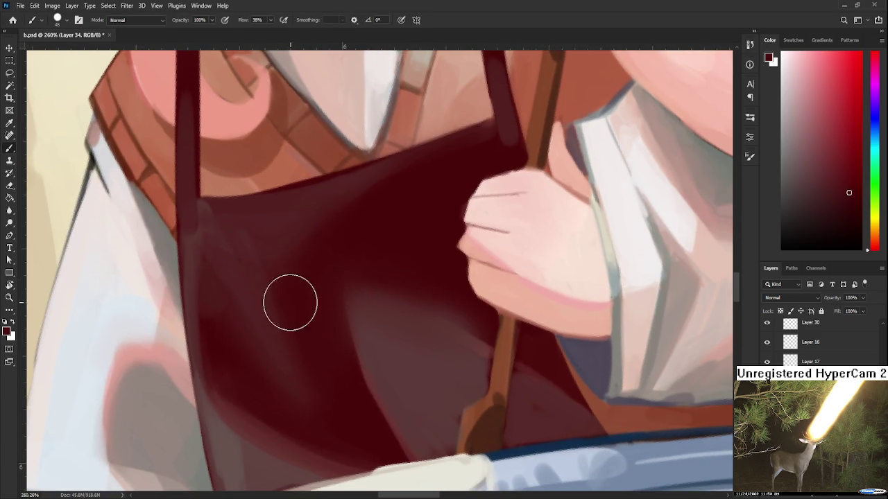
key(r)
mouse_move(325, 356)
mouse_down()
mouse_move(364, 320)
mouse_move(305, 369)
mouse_up()
key(b)
drag(260, 319, 211, 416)
key(ctrl+z)
key(ctrl+z)
key(ctrl+z)
key(ctrl+z)
- Sample the spoon handle's orange-brown and shrink the brush for repainting the handle
mouse_move(243, 346)
mouse_down()
mouse_move(292, 351)
mouse_move(277, 311)
mouse_up()
alt+click(269, 326)
key(e)
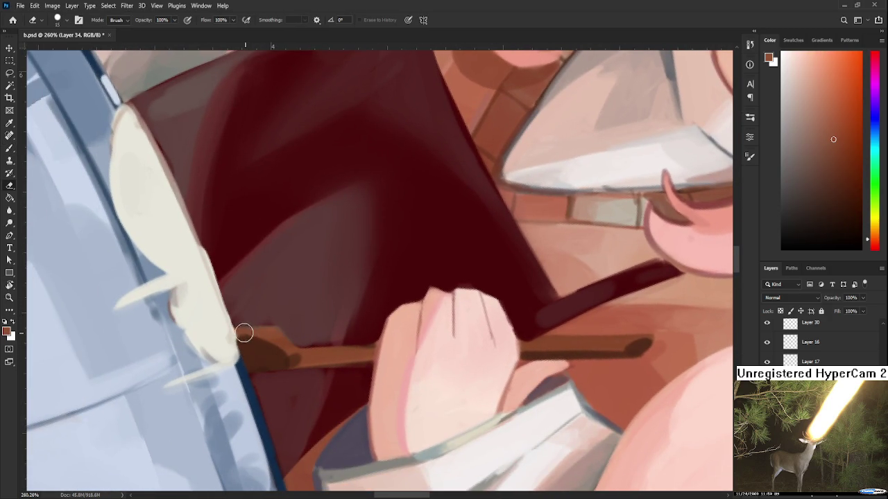
mouse_move(327, 326)
mouse_down()
mouse_move(287, 373)
mouse_move(287, 281)
mouse_move(284, 332)
mouse_move(257, 327)
mouse_move(402, 292)
mouse_move(371, 291)
mouse_up()
key(b)
alt+click(268, 326)
key(bracketleft)
- Paint a diagonal stroke across the lower apron using a darker red sampled from the tail
scroll(371, 368, down, 4)
scroll(372, 363, down, 2)
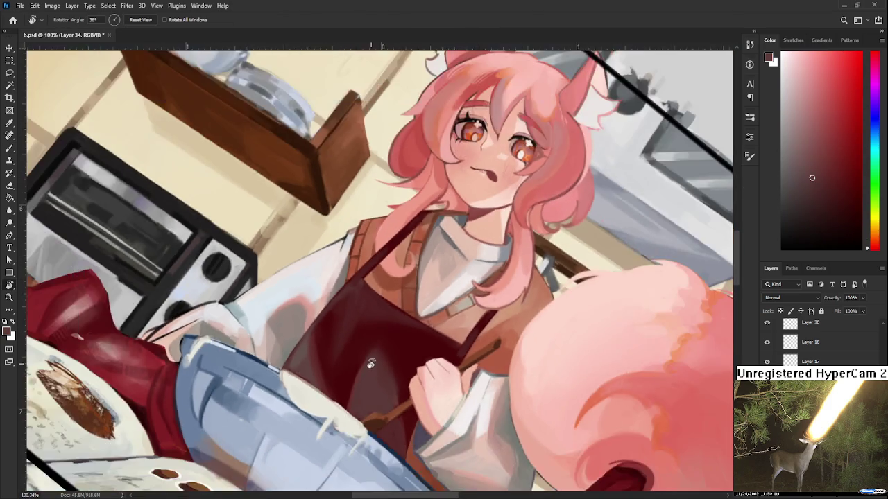
scroll(373, 362, down, 2)
scroll(373, 374, down, 2)
drag(373, 386, 444, 326)
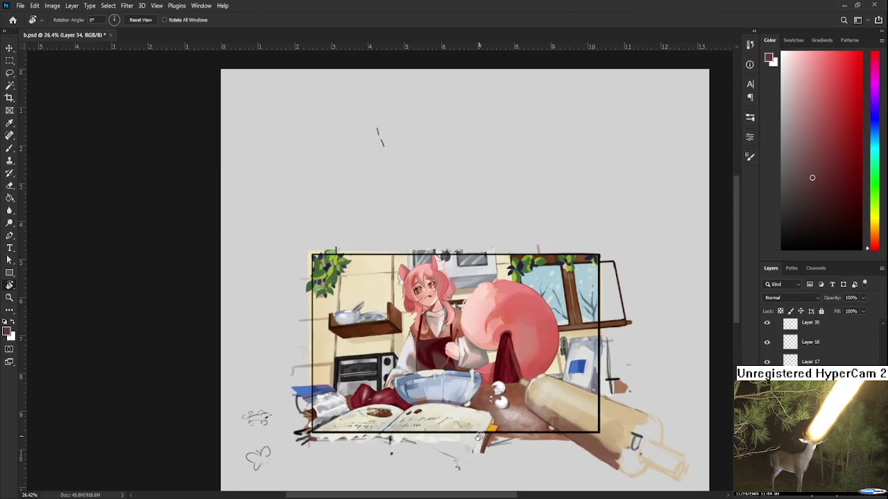
scroll(531, 347, up, 2)
scroll(532, 347, up, 1)
alt+click(514, 315)
scroll(301, 332, up, 3)
scroll(300, 332, up, 2)
drag(301, 332, 241, 443)
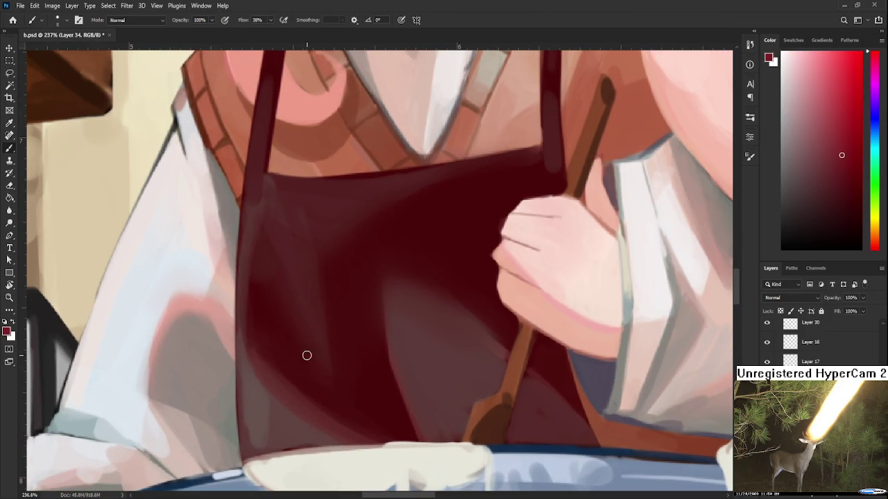
mouse_move(258, 353)
mouse_down()
mouse_move(383, 439)
mouse_move(319, 478)
mouse_up()
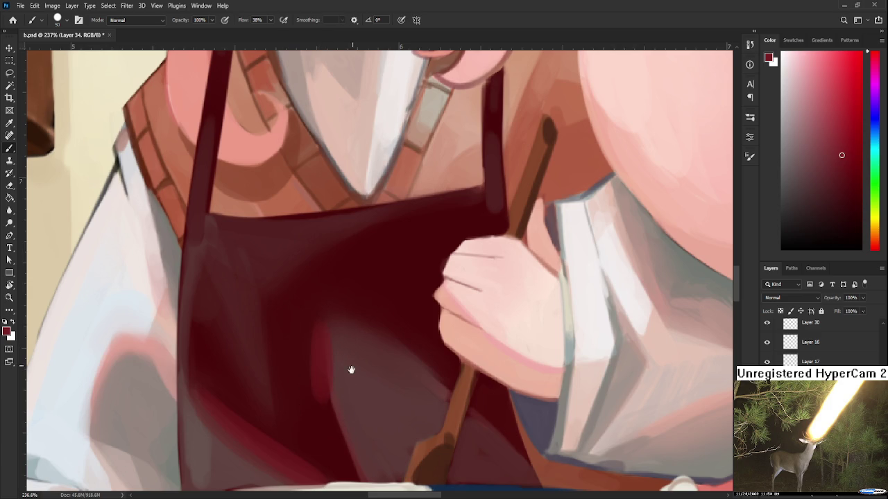
- Dab two more darker red shading touches onto the apron, then zoom out
drag(351, 365, 343, 384)
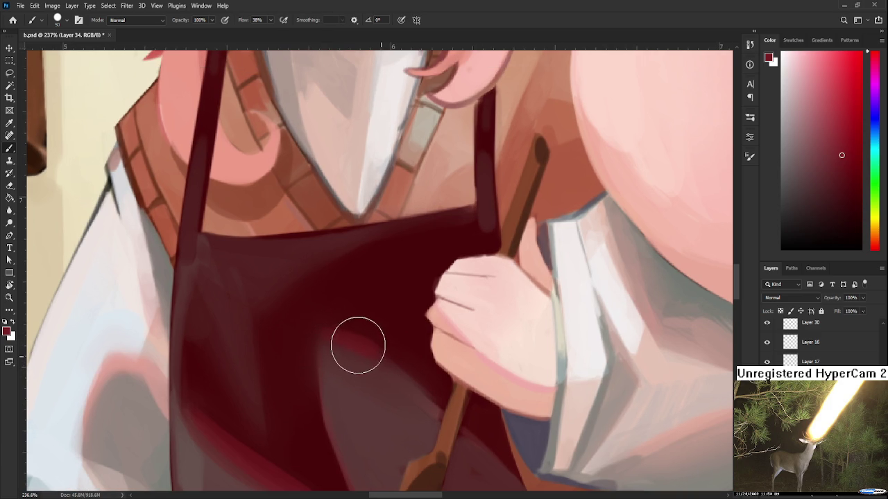
drag(358, 346, 390, 341)
click(297, 294)
alt+click(303, 373)
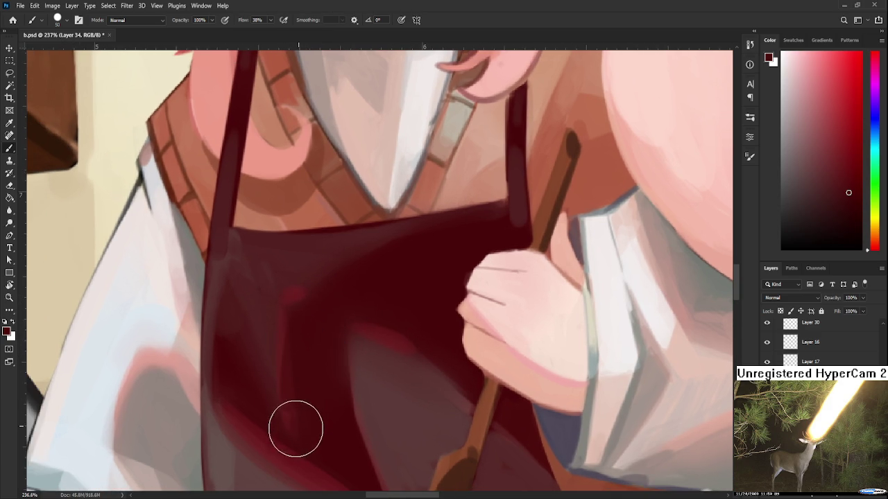
drag(297, 424, 303, 326)
scroll(336, 300, down, 6)
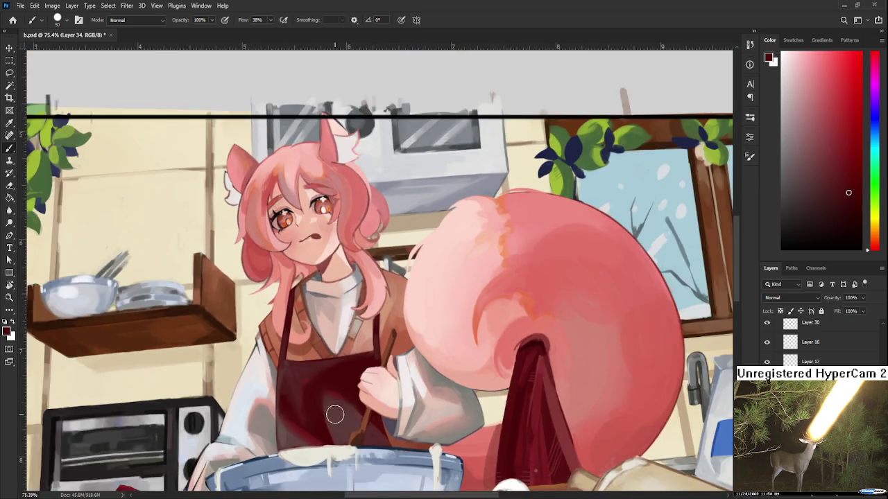
mouse_move(335, 414)
mouse_down()
mouse_move(371, 455)
mouse_move(405, 361)
mouse_up()
scroll(405, 360, up, 2)
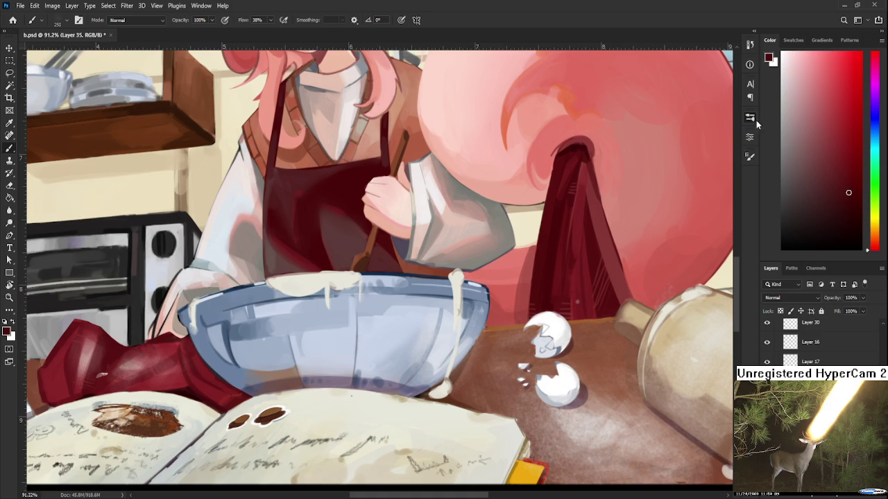
- Spray light speckles over the lower apron
key(e)
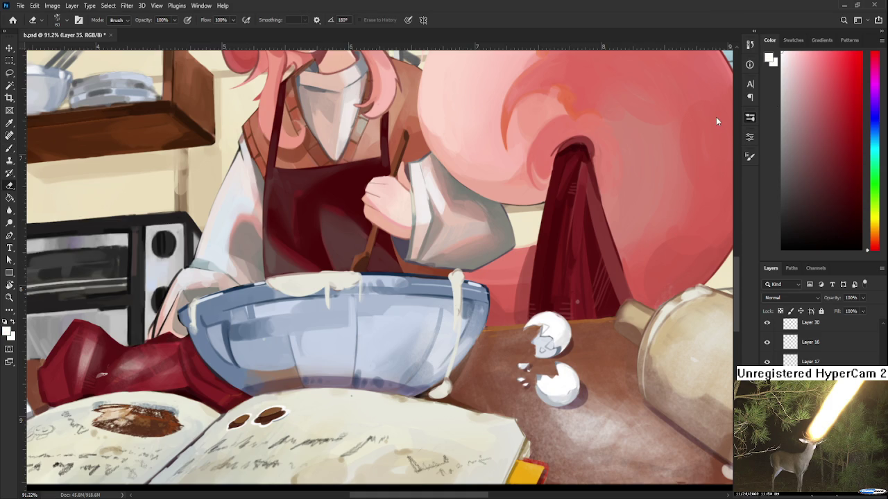
scroll(491, 202, up, 3)
key(b)
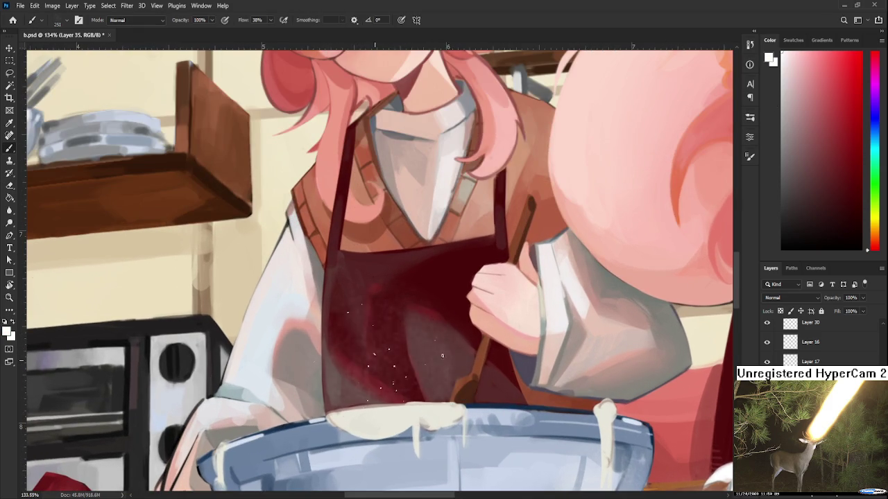
mouse_move(392, 350)
mouse_down()
mouse_move(396, 371)
mouse_move(426, 333)
mouse_up()
- Erase the excess speckled spray from the apron
key(e)
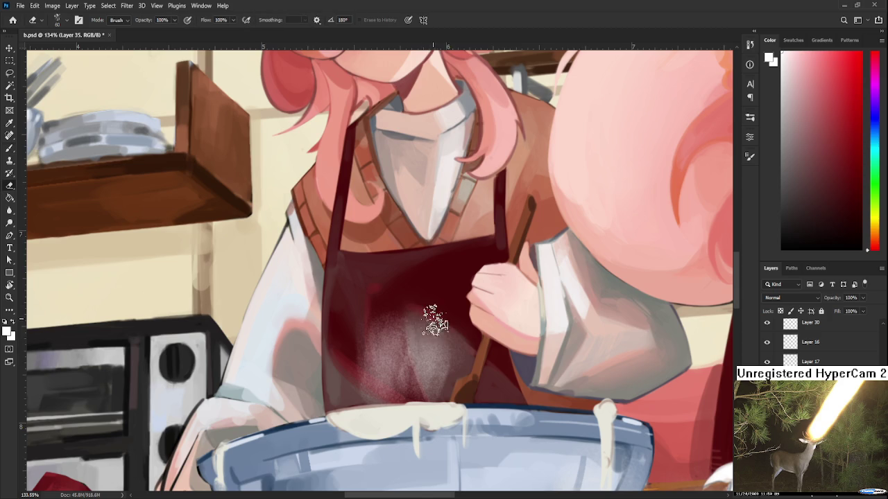
mouse_move(390, 321)
mouse_down()
mouse_move(360, 345)
mouse_move(381, 353)
mouse_move(417, 343)
mouse_move(439, 381)
mouse_up()
mouse_move(446, 330)
mouse_down()
mouse_move(416, 340)
mouse_move(375, 396)
mouse_move(378, 375)
mouse_up()
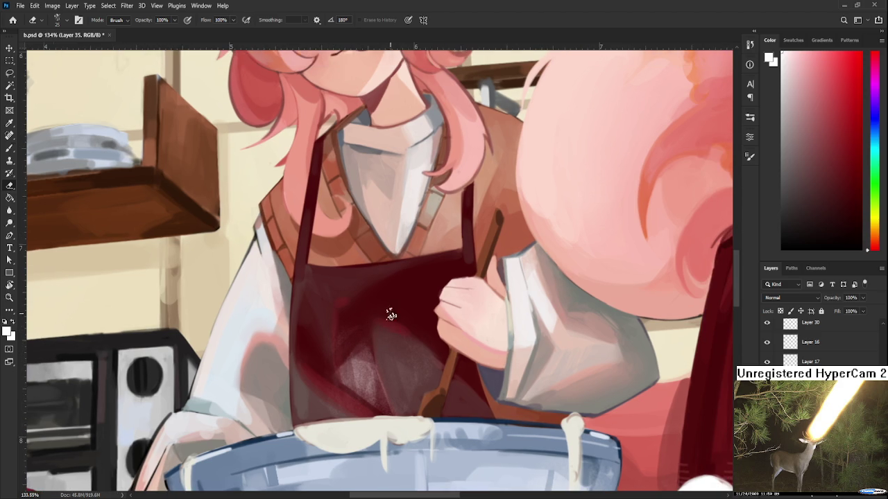
drag(392, 342, 360, 356)
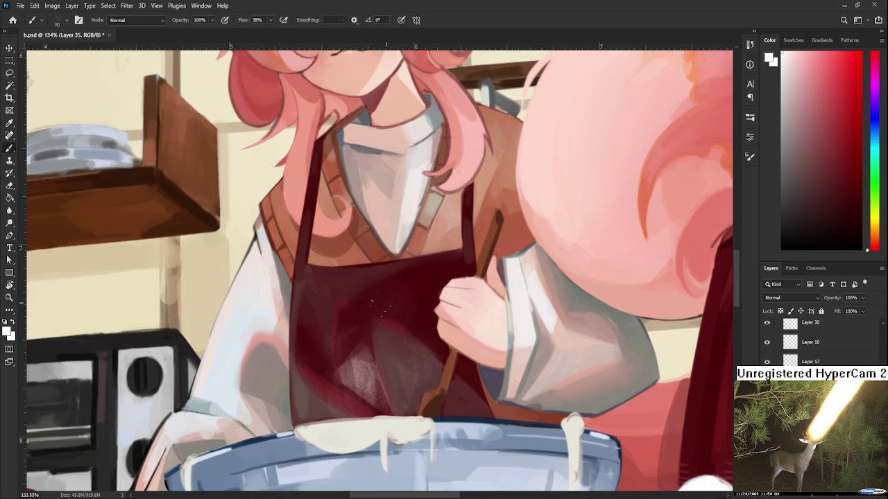
drag(388, 305, 416, 292)
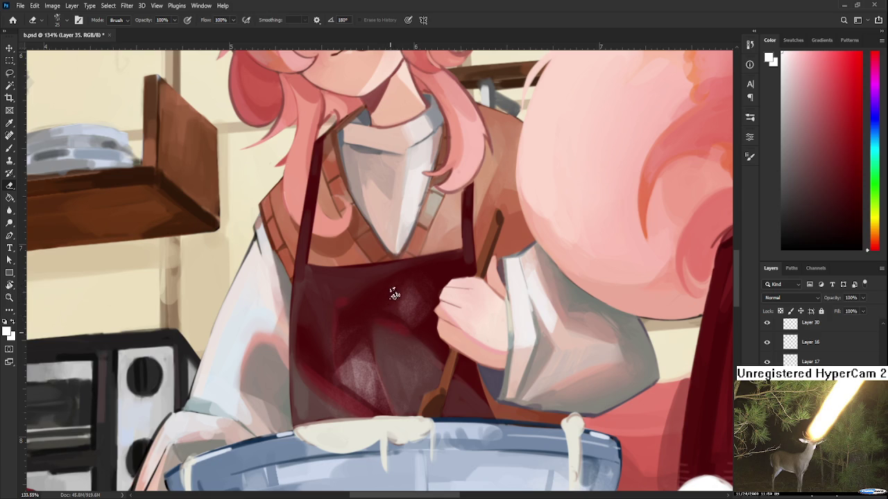
scroll(398, 330, down, 2)
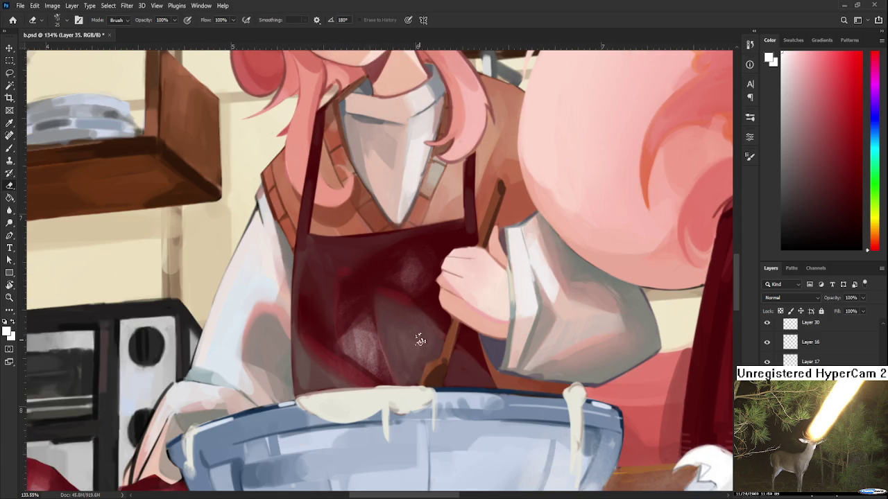
scroll(373, 313, up, 4)
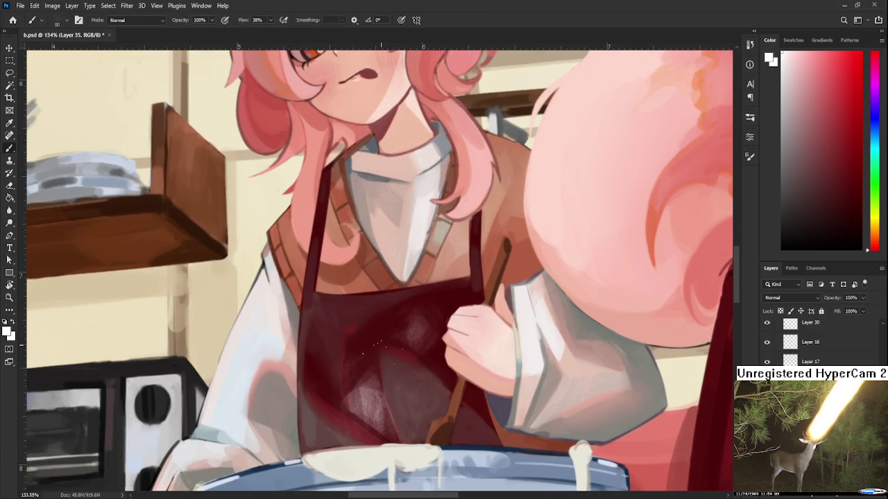
drag(405, 298, 357, 416)
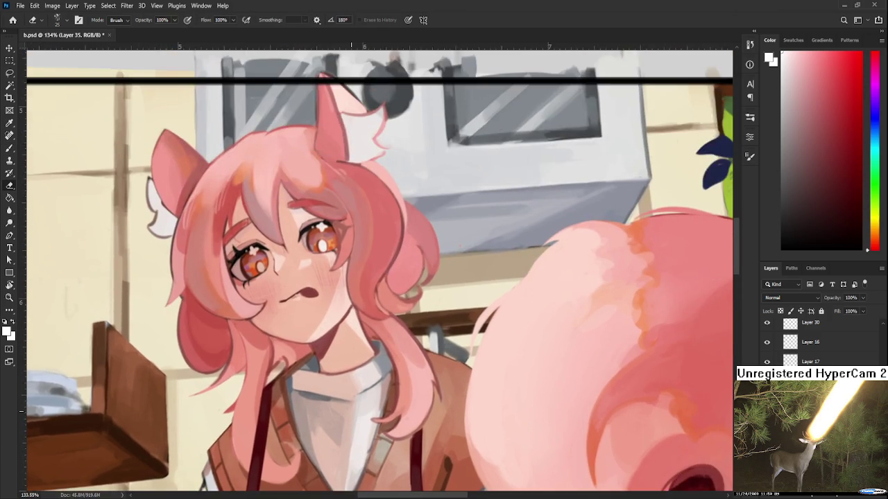
- Erase the stray dots below the mouth and soften the shadow under the chin, undoing one neck pass
scroll(361, 397, up, 5)
drag(322, 305, 295, 369)
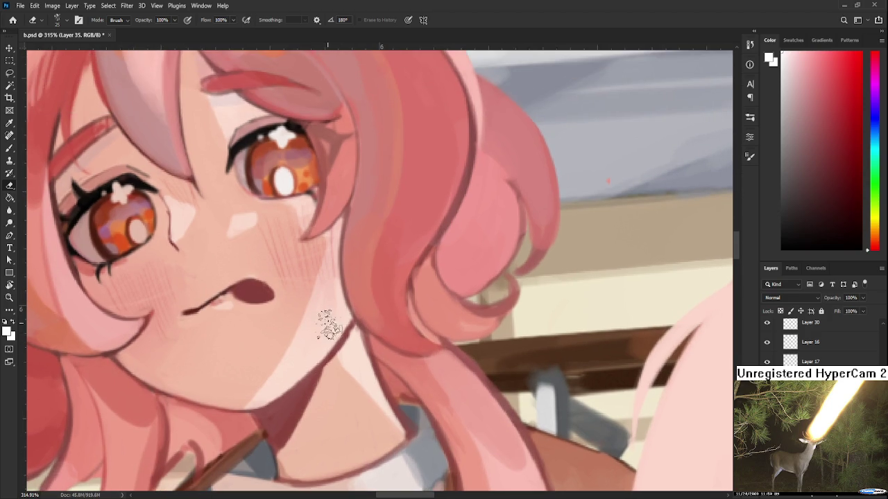
key(l)
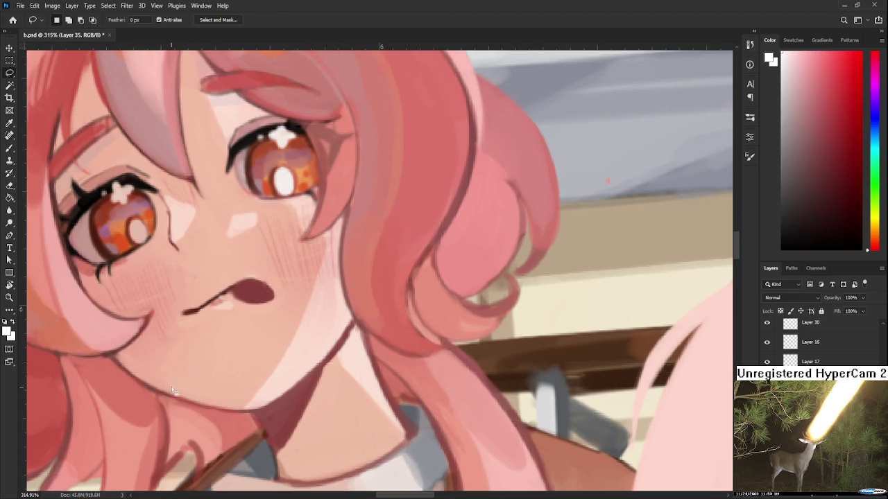
key(b)
key(e)
drag(208, 347, 188, 381)
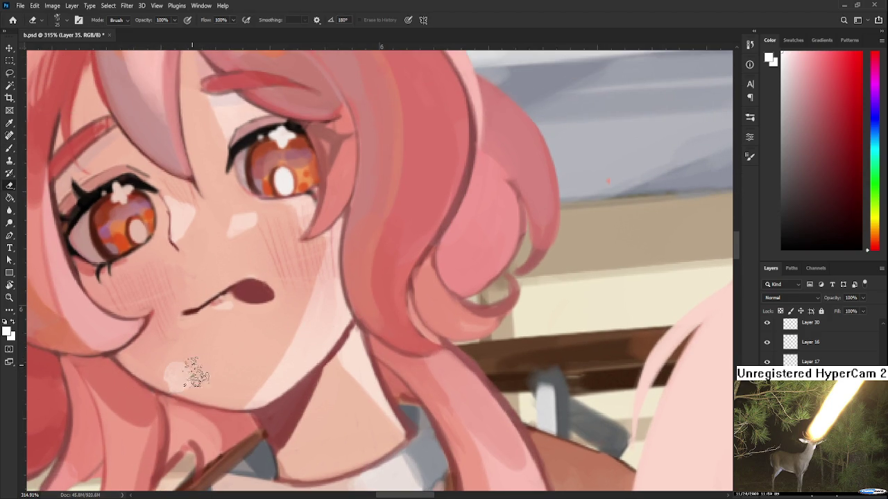
drag(165, 411, 194, 364)
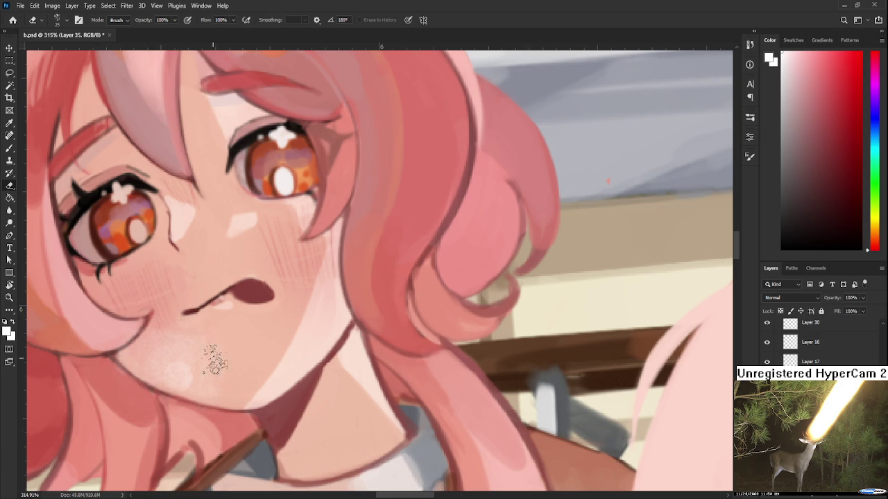
drag(221, 420, 234, 373)
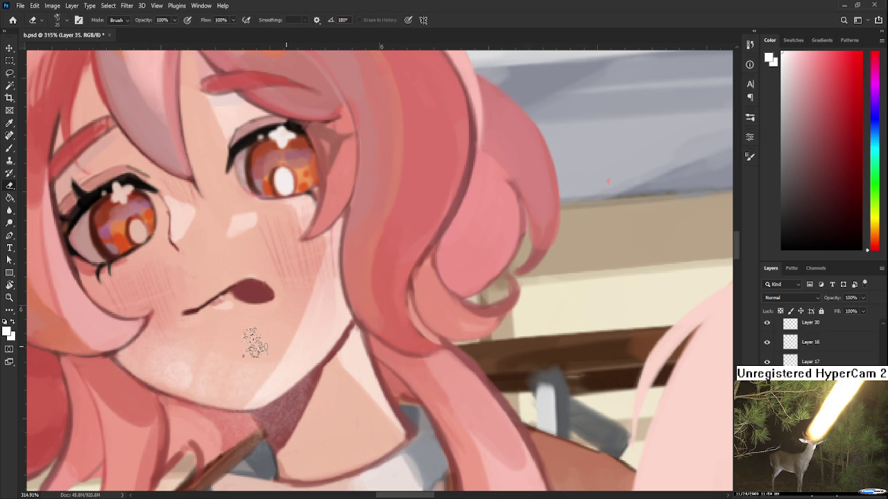
drag(292, 410, 269, 430)
key(ctrl+z)
key(ctrl+z)
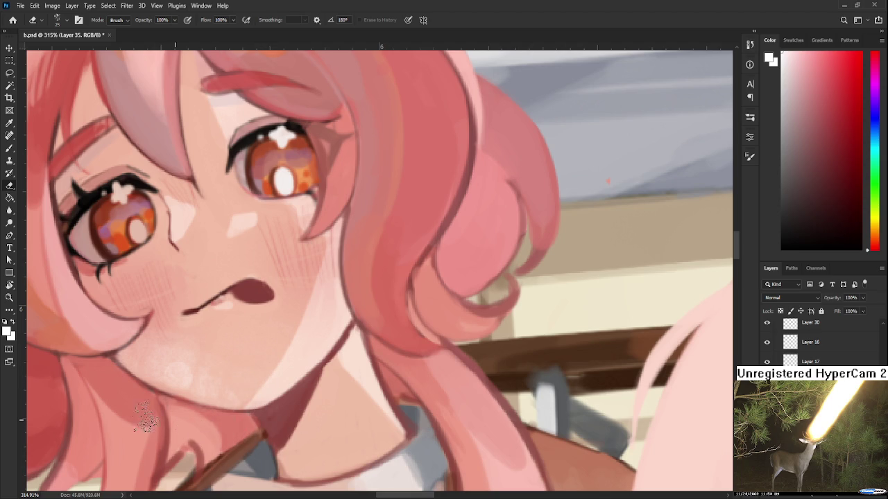
- Erase the grey edge along the hair beside the collar
drag(226, 425, 129, 276)
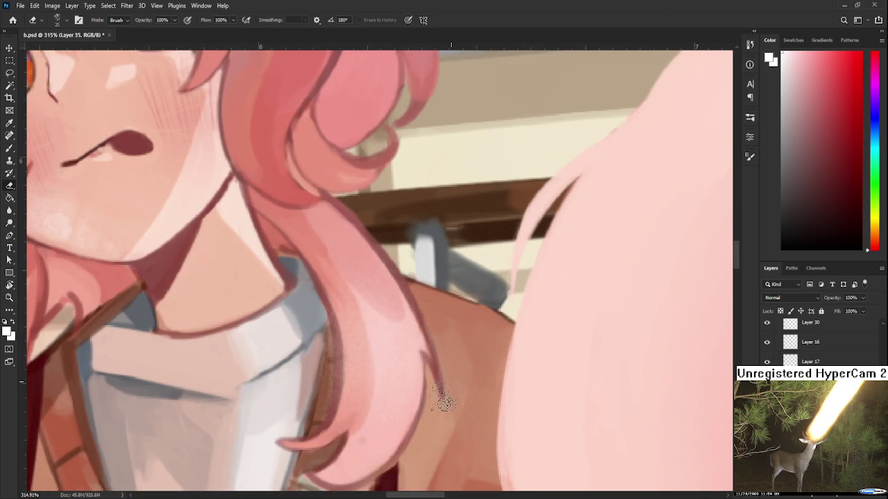
drag(317, 332, 331, 391)
key(b)
scroll(409, 336, down, 5)
scroll(360, 312, up, 3)
scroll(332, 326, up, 3)
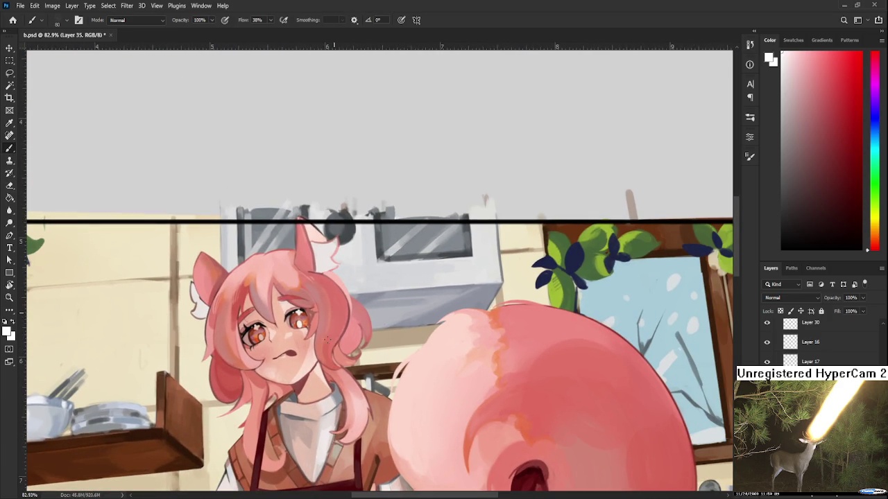
- Pan down to the tail and erase the left part of the dark red shape below it
key(e)
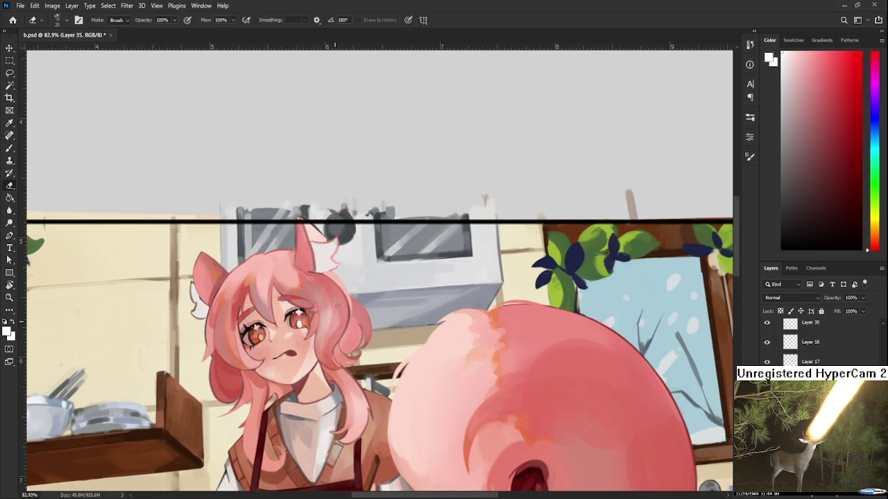
key(b)
key(e)
drag(224, 375, 236, 240)
key(b)
mouse_move(395, 368)
mouse_down()
mouse_move(357, 351)
mouse_move(301, 421)
mouse_up()
key(e)
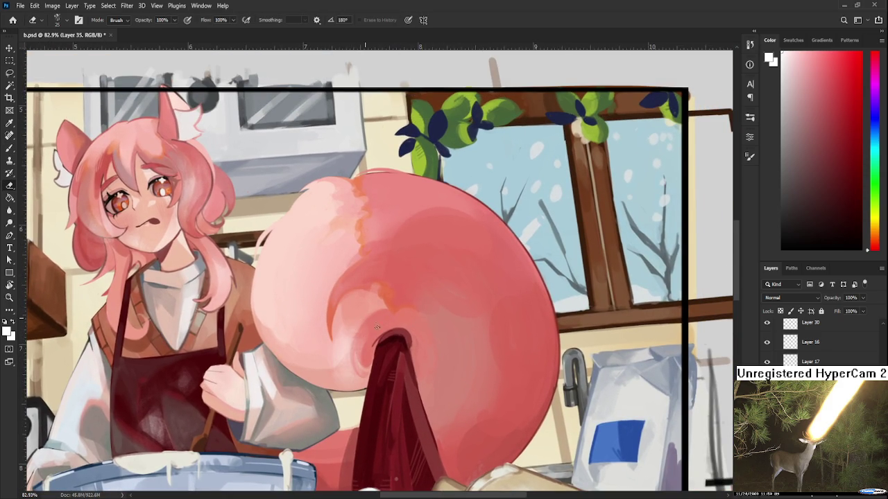
mouse_move(371, 465)
mouse_down()
mouse_move(391, 406)
mouse_move(381, 448)
mouse_up()
- Zoom out to check the full frame of the illustration
scroll(381, 399, down, 1)
scroll(409, 367, down, 2)
scroll(402, 345, down, 1)
scroll(402, 345, down, 1)
scroll(403, 344, down, 1)
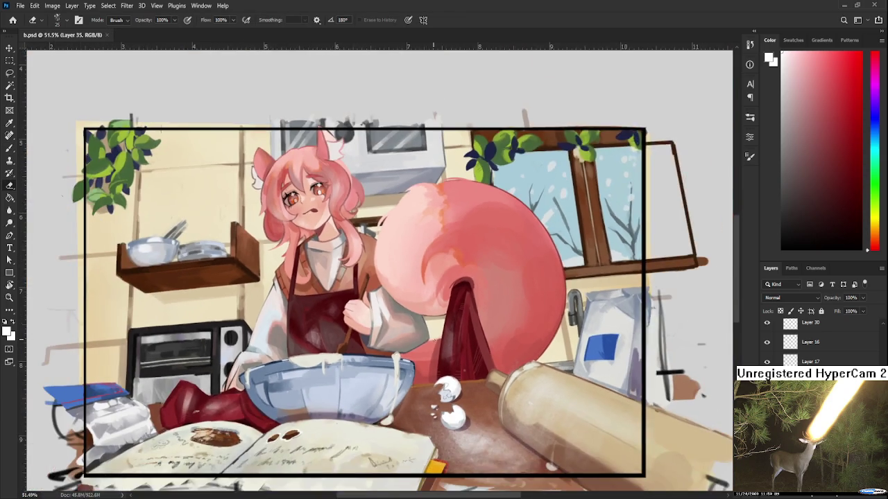
scroll(302, 346, down, 1)
scroll(302, 346, right, 3)
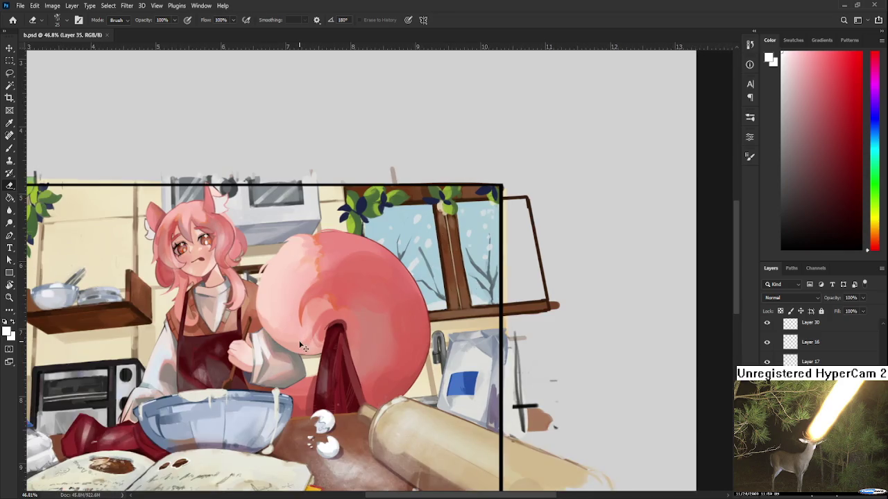
scroll(302, 346, left, 3)
scroll(302, 346, down, 1)
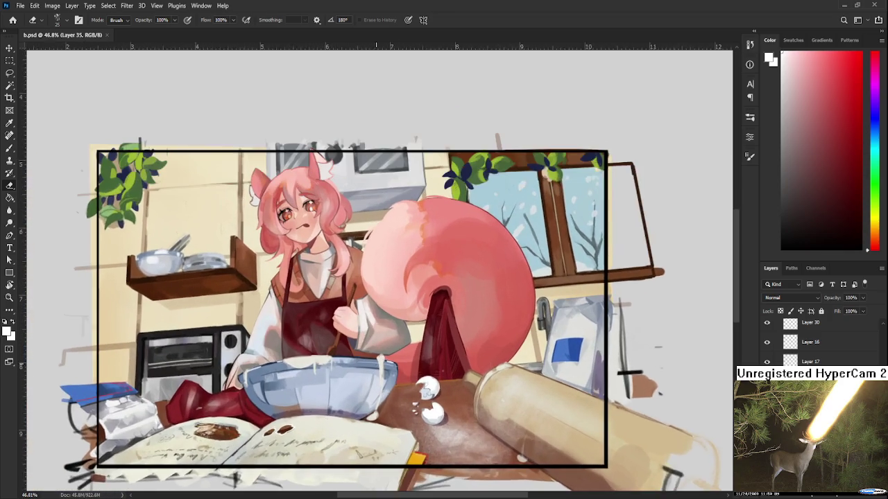
scroll(381, 340, up, 2)
scroll(382, 340, up, 2)
scroll(818, 340, up, 3)
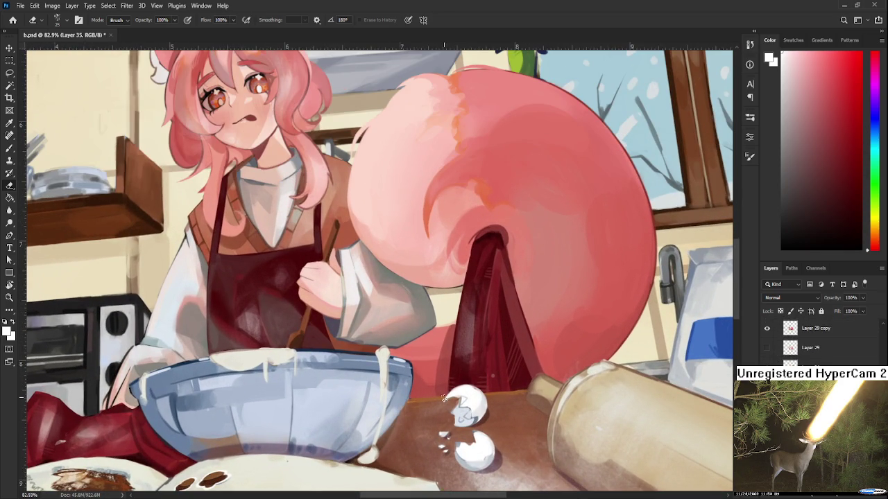
scroll(487, 386, down, 4)
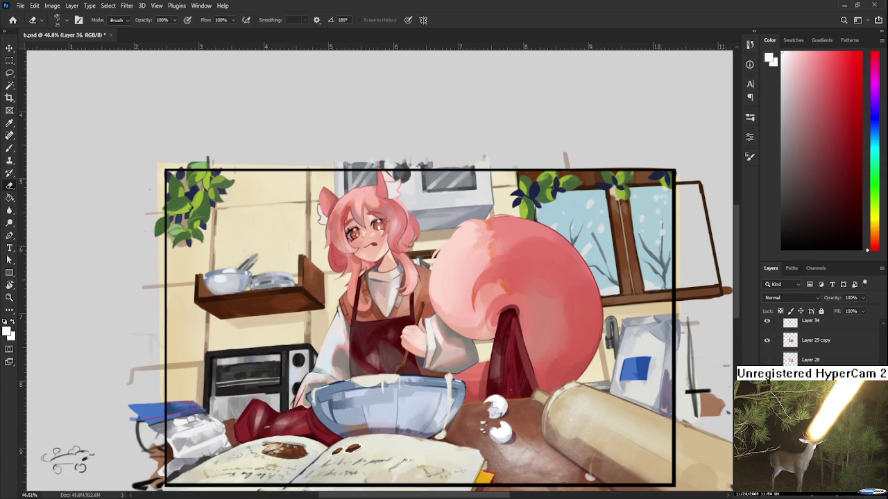
- Reset the brush tip rotation to 0° and enlarge the brush to 800
key(b)
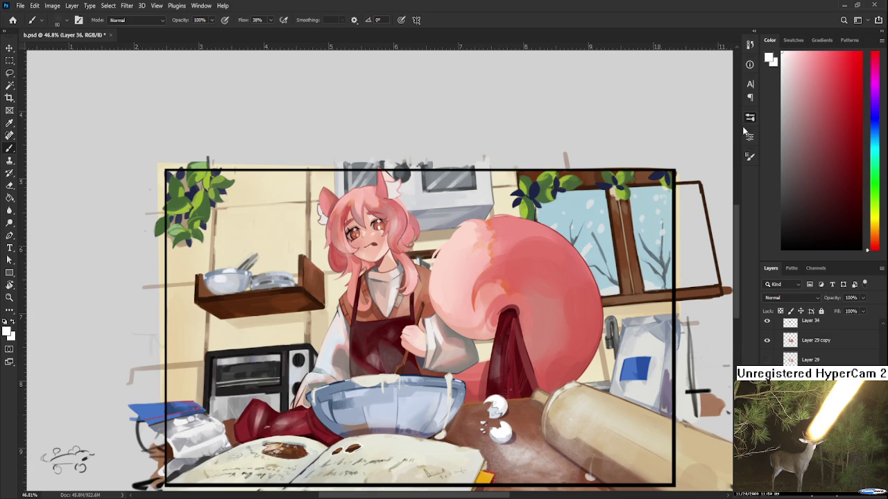
key(period)
key(bracketright)
key(bracketright)
key(bracketright)
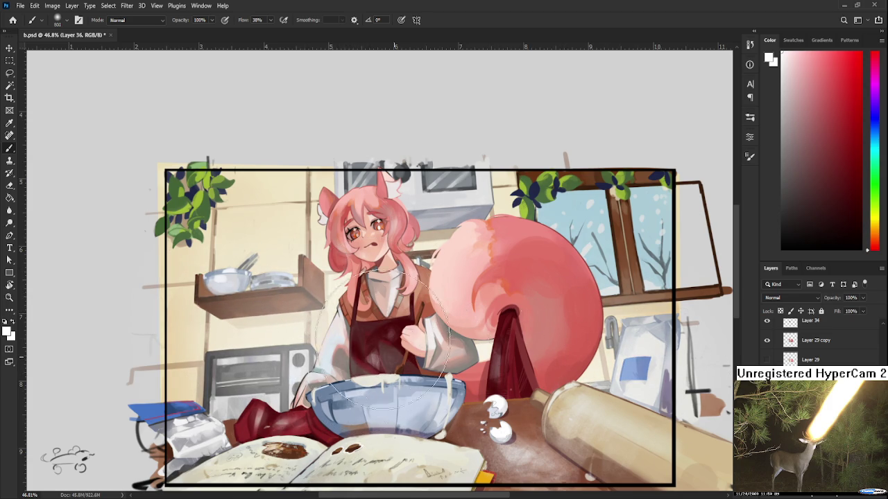
- With a 175 eraser, restore solid brown along the underside of the kitchen shelf
key(e)
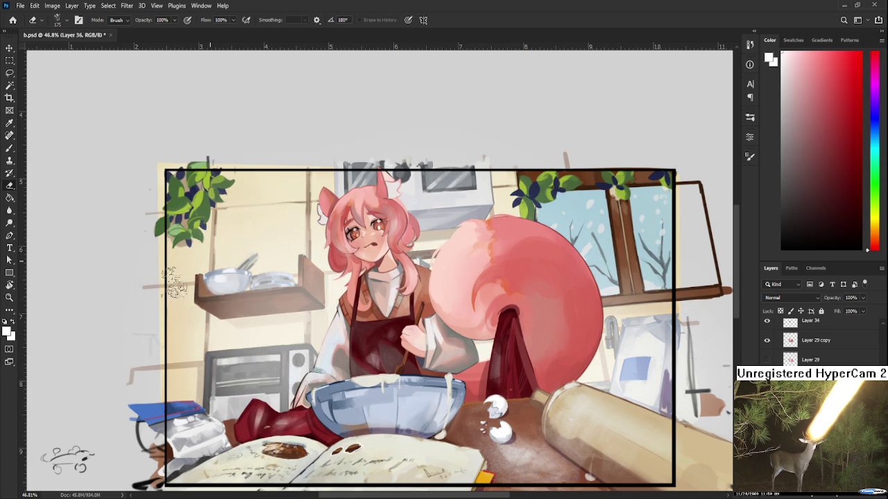
key(bracketright)
key(bracketright)
key(bracketright)
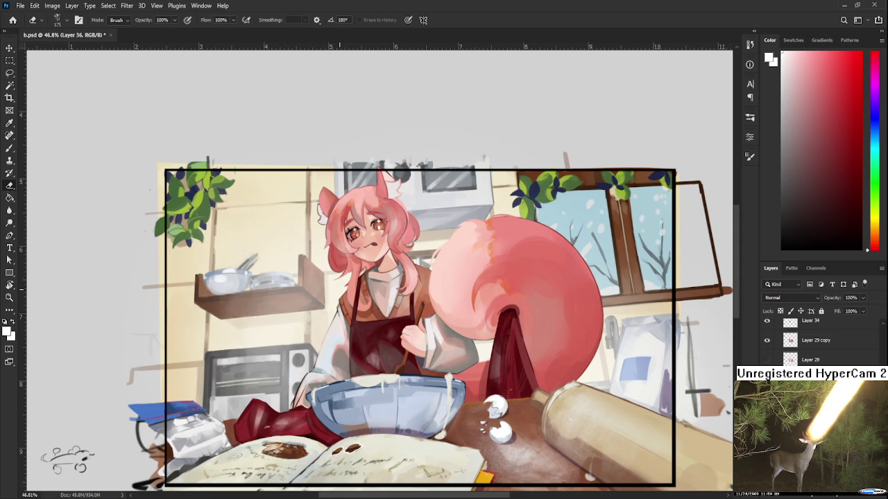
drag(220, 322, 301, 326)
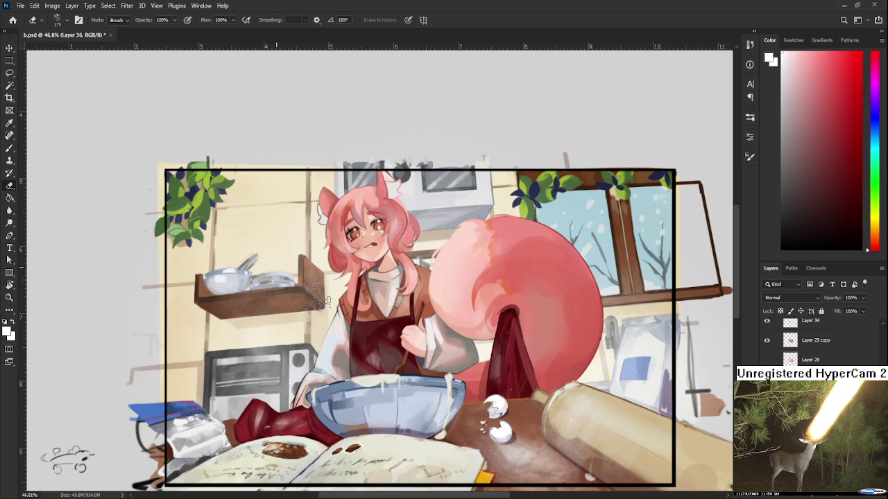
mouse_move(375, 382)
mouse_down()
mouse_move(352, 320)
mouse_move(388, 357)
mouse_up()
scroll(352, 319, down, 1)
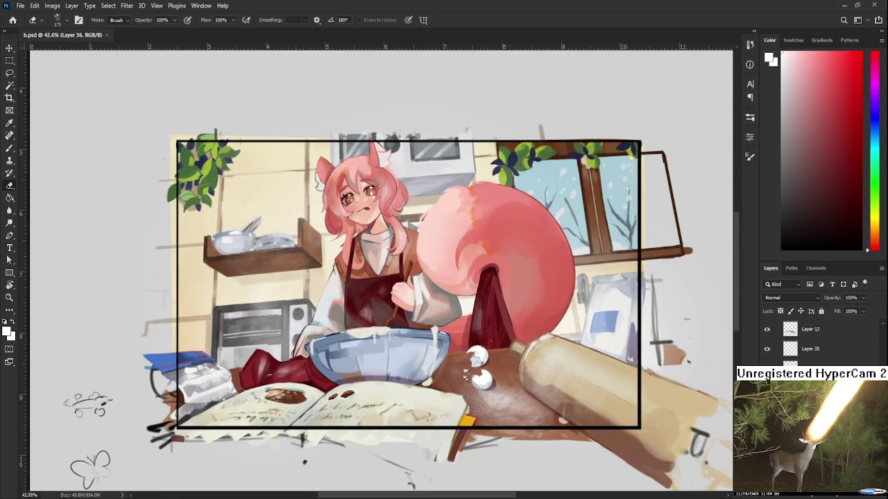
key(ctrl+comma)
key(ctrl+comma)
key(ctrl+comma)
key(ctrl+comma)
key(ctrl+comma)
key(ctrl+comma)
key(ctrl+comma)
key(ctrl+comma)
scroll(555, 374, up, 2)
scroll(529, 398, down, 1)
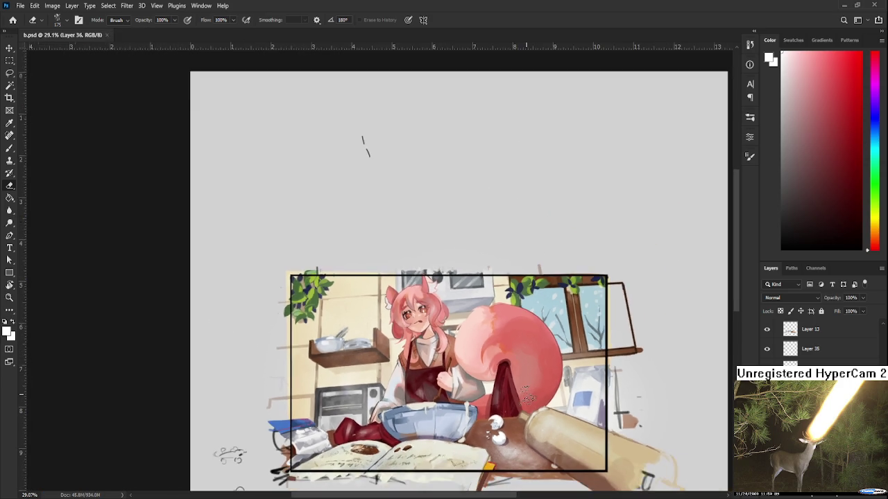
scroll(529, 397, down, 3)
scroll(525, 395, down, 2)
scroll(372, 244, up, 3)
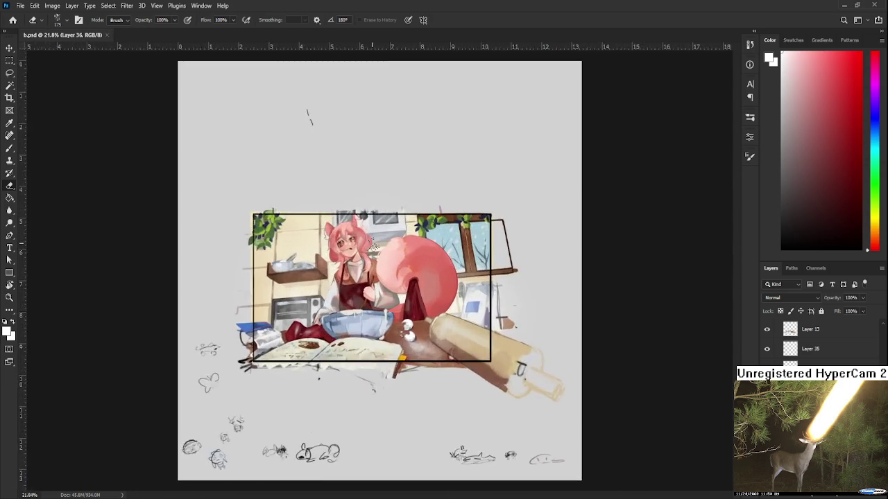
scroll(372, 244, up, 1)
scroll(373, 296, up, 2)
scroll(412, 388, up, 1)
scroll(413, 426, up, 1)
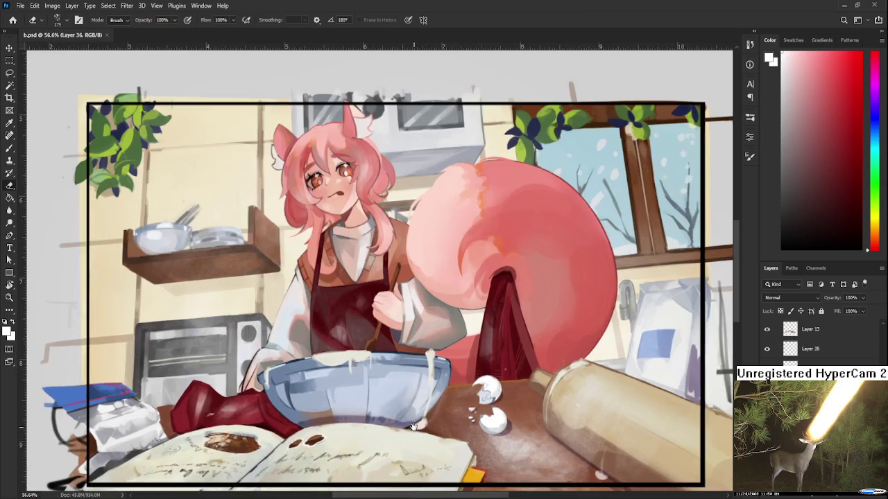
scroll(413, 426, up, 1)
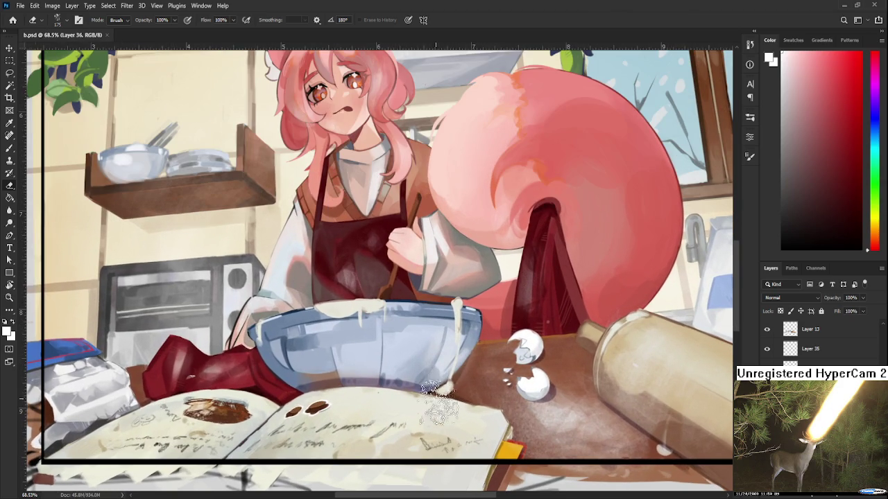
scroll(440, 396, down, 3)
scroll(437, 405, up, 1)
scroll(436, 414, up, 1)
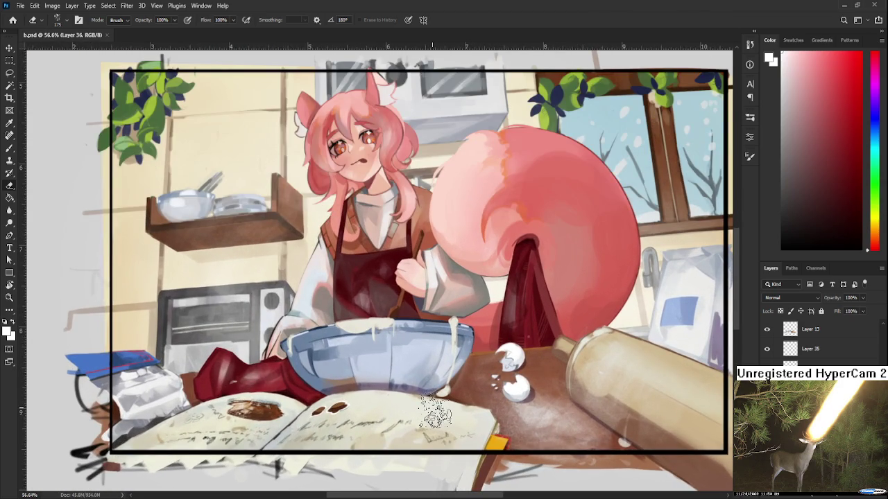
scroll(435, 415, down, 1)
scroll(435, 414, down, 1)
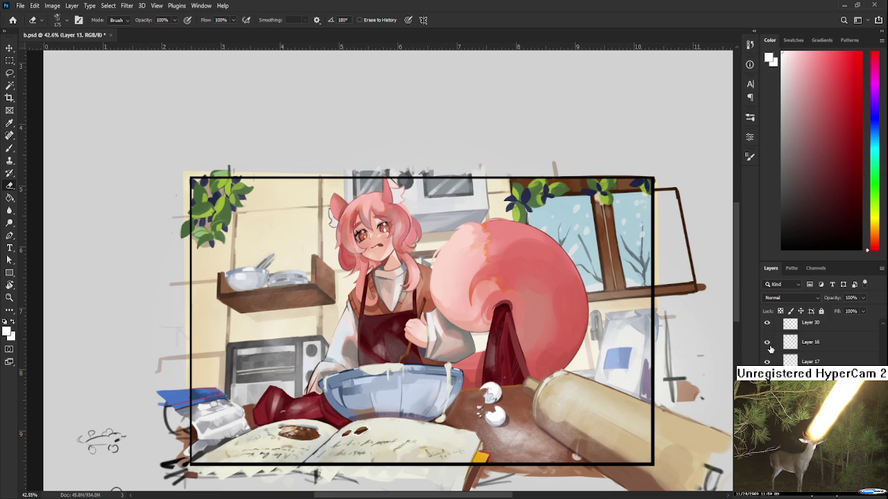
- Select Layer 30 and add a new empty layer for the orange wash
scroll(770, 351, up, 1)
scroll(769, 339, up, 1)
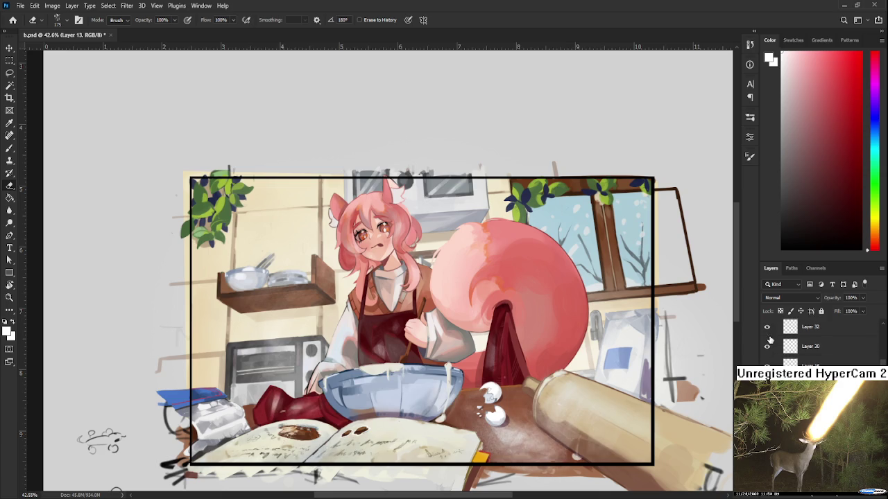
click(781, 348)
scroll(771, 336, up, 1)
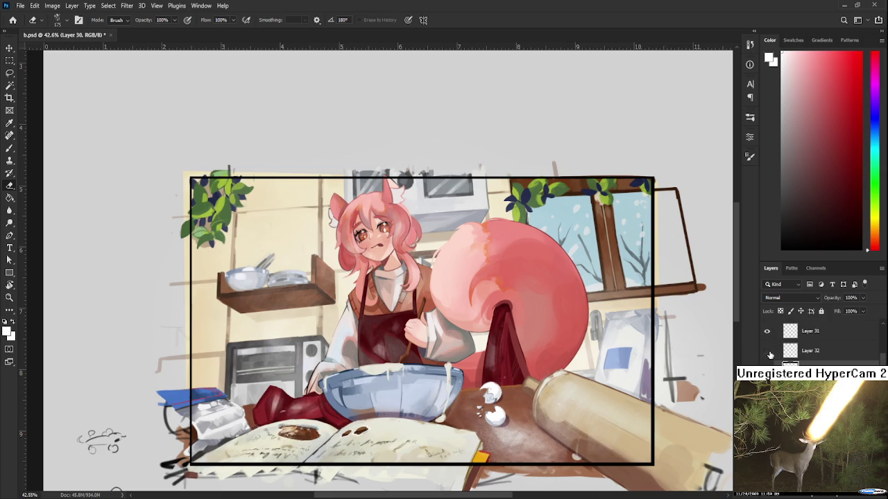
scroll(770, 330, up, 2)
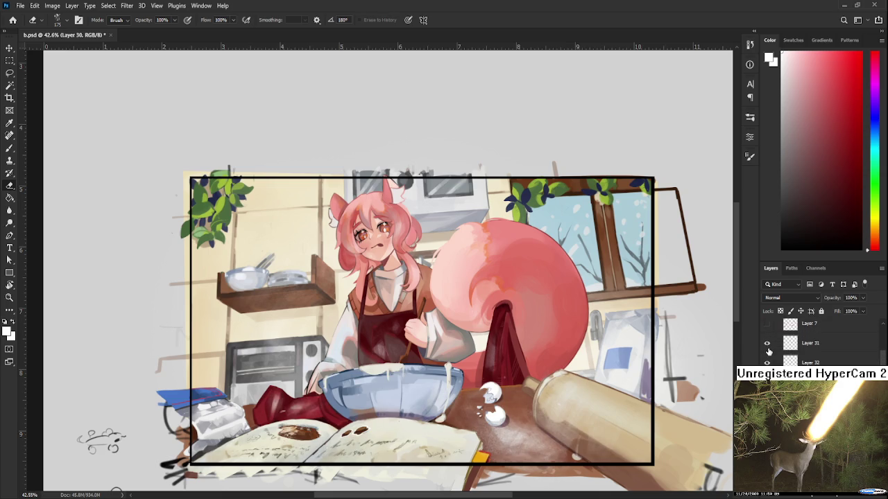
ctrl+click(491, 404)
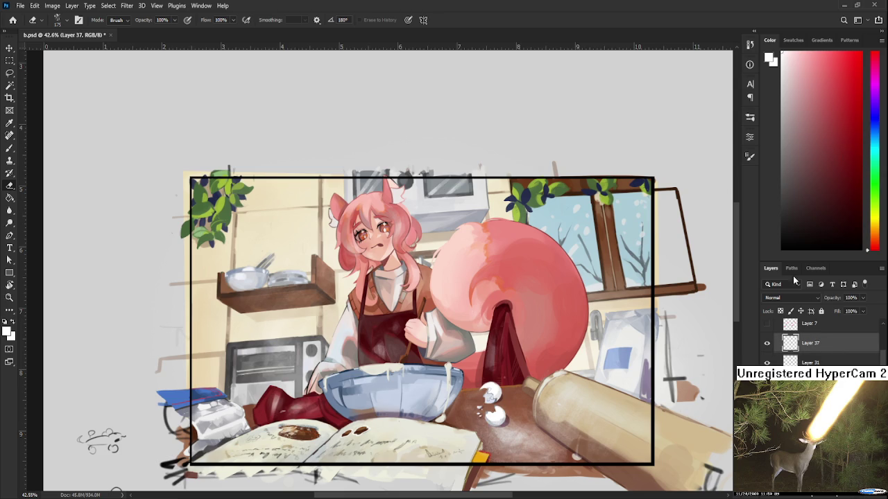
scroll(784, 300, down, 4)
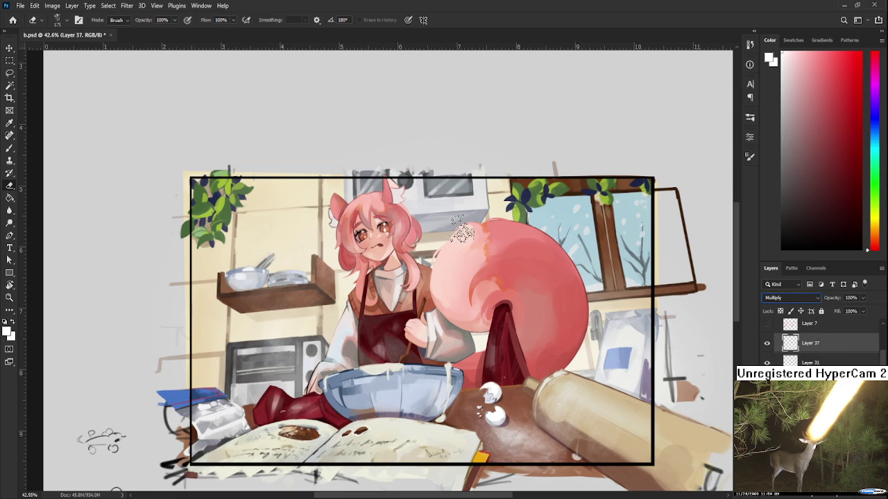
- Pick an orange colour and set up a very large 700 px soft brush
key(b)
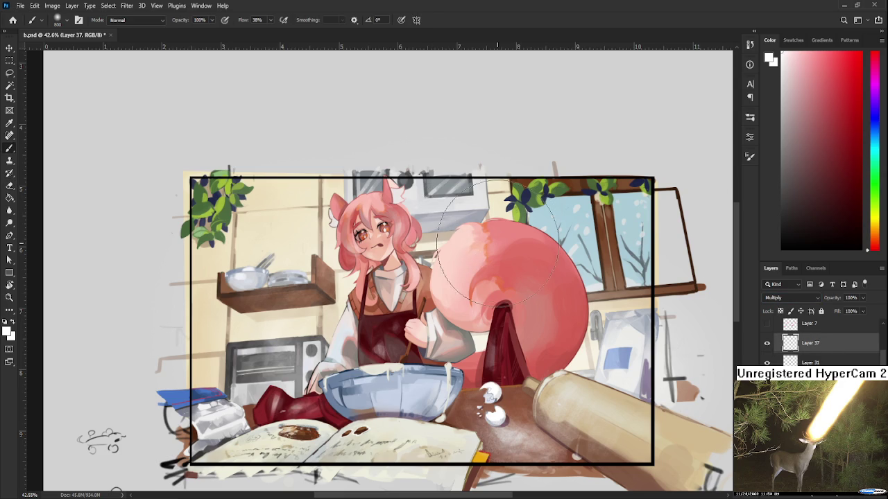
alt+click(464, 243)
click(749, 157)
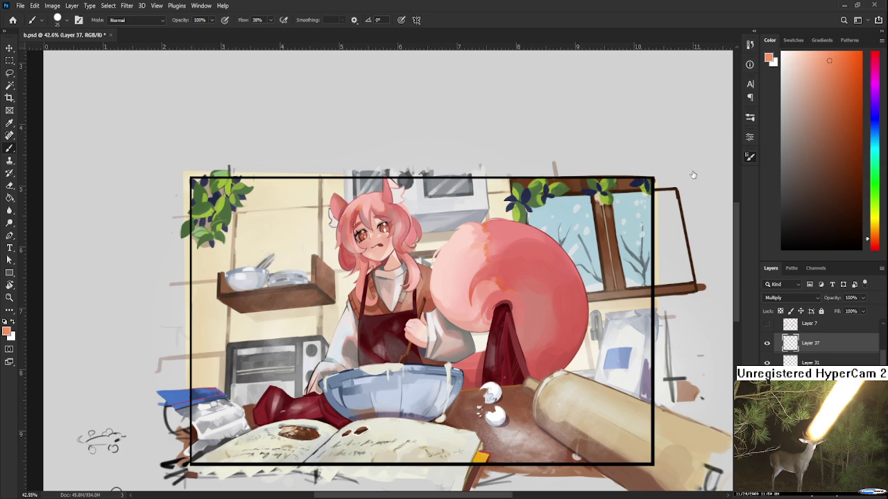
key(e)
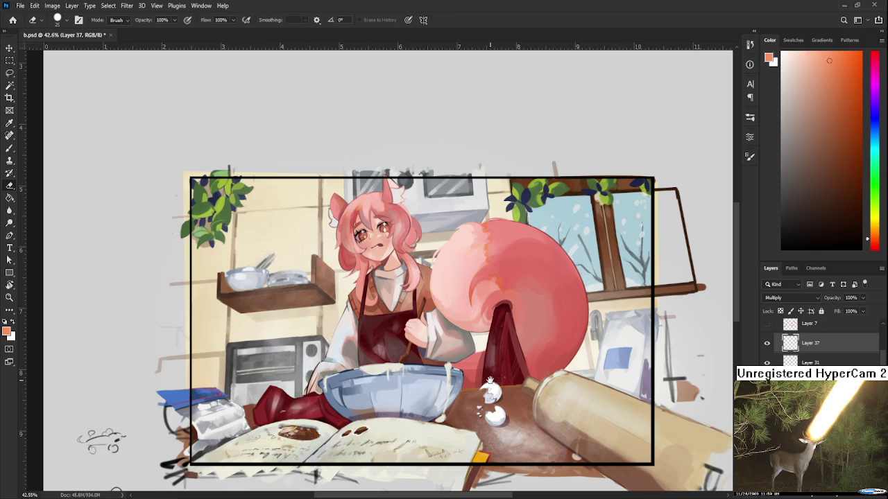
scroll(490, 380, up, 2)
key(b)
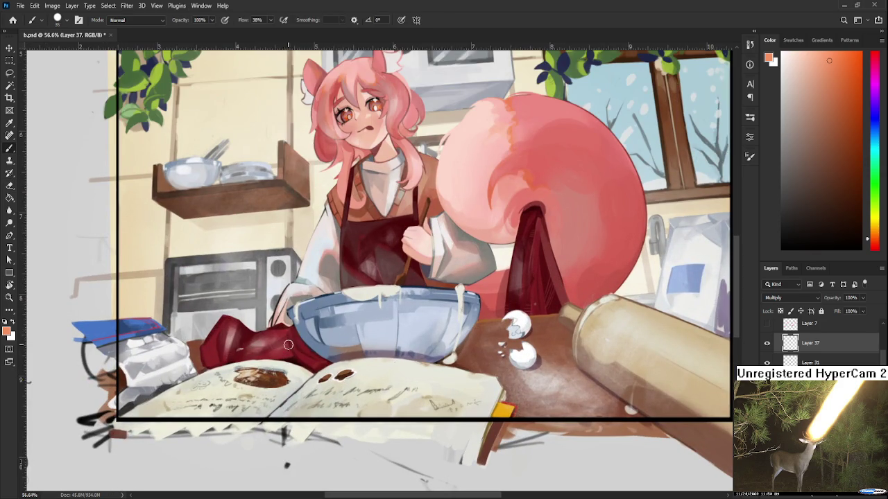
mouse_move(286, 342)
mouse_down()
mouse_move(145, 369)
mouse_move(641, 391)
mouse_move(446, 400)
mouse_up()
scroll(484, 395, down, 2)
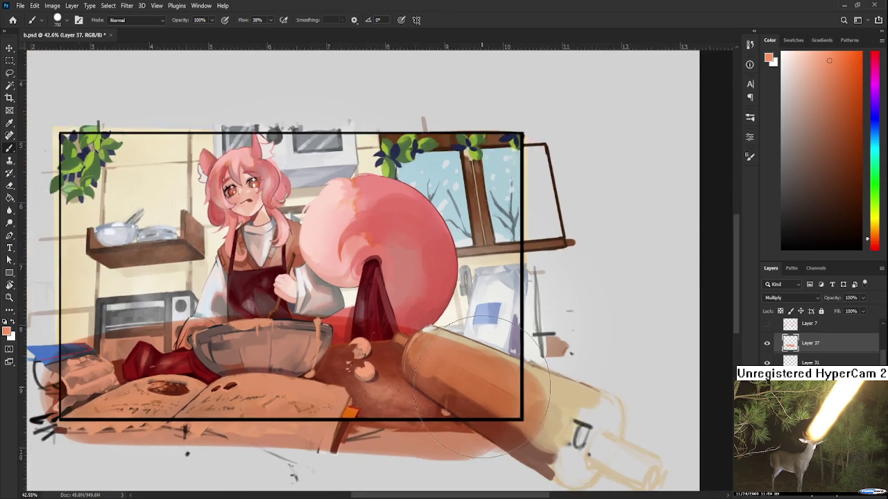
scroll(482, 388, down, 2)
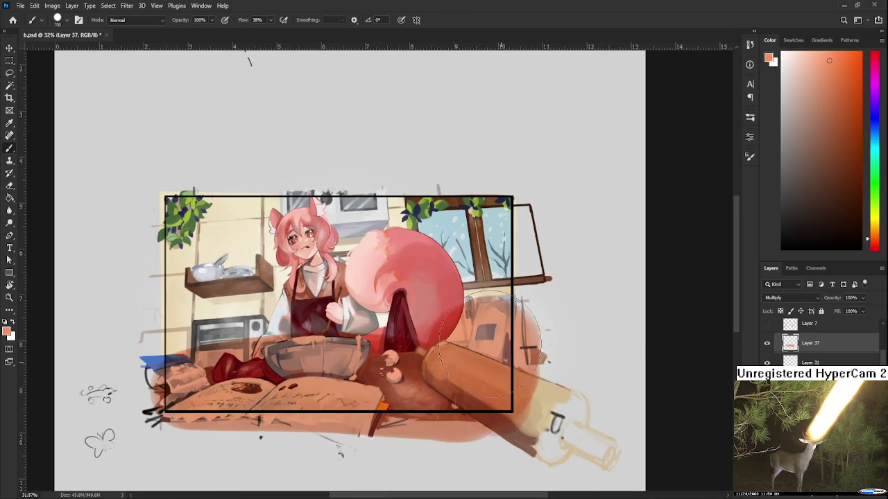
scroll(464, 346, up, 1)
scroll(463, 346, up, 1)
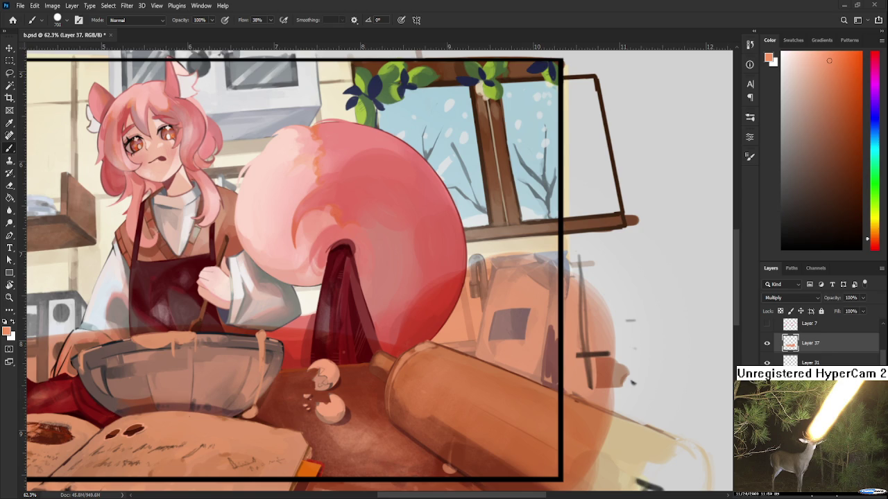
scroll(357, 347, down, 2)
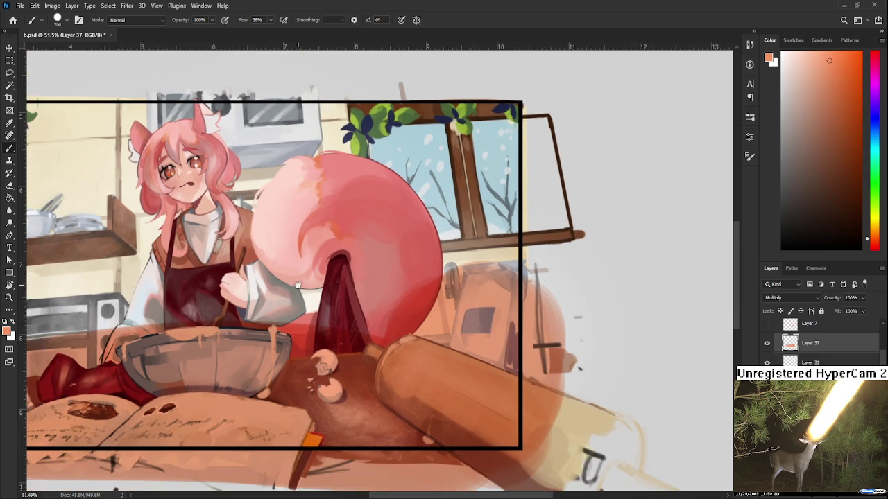
- Erase the orange from the bag, book, bowl rim, left of the bowl and tail base
drag(295, 288, 438, 253)
key(e)
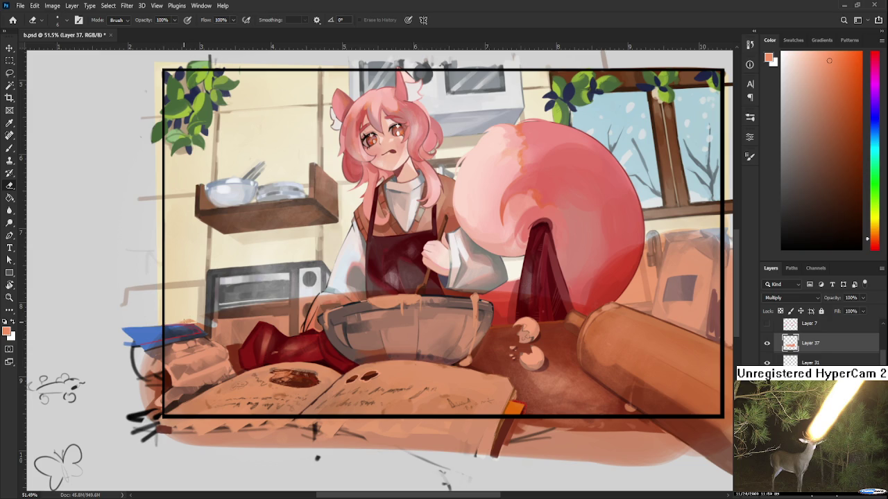
mouse_move(189, 319)
mouse_down()
mouse_move(188, 372)
mouse_move(219, 336)
mouse_move(239, 335)
mouse_move(261, 313)
mouse_move(288, 316)
mouse_move(311, 332)
mouse_move(313, 311)
mouse_move(378, 292)
mouse_move(493, 283)
mouse_move(497, 313)
mouse_move(565, 308)
mouse_up()
key(ctrl+z)
mouse_move(388, 294)
mouse_down()
mouse_move(340, 290)
mouse_move(307, 303)
mouse_move(310, 323)
mouse_move(290, 329)
mouse_move(278, 320)
mouse_move(291, 311)
mouse_move(206, 316)
mouse_move(209, 333)
mouse_move(254, 332)
mouse_up()
drag(415, 310, 243, 331)
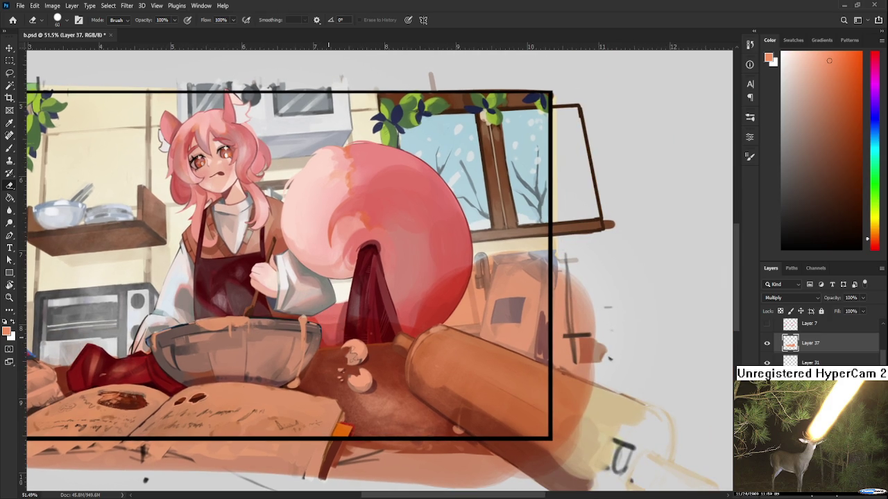
mouse_move(372, 335)
mouse_down()
mouse_move(398, 313)
mouse_move(420, 317)
mouse_move(457, 285)
mouse_move(321, 279)
mouse_up()
- Tilt the view, erase the orange patch below the tail, then turn the view upright
key(r)
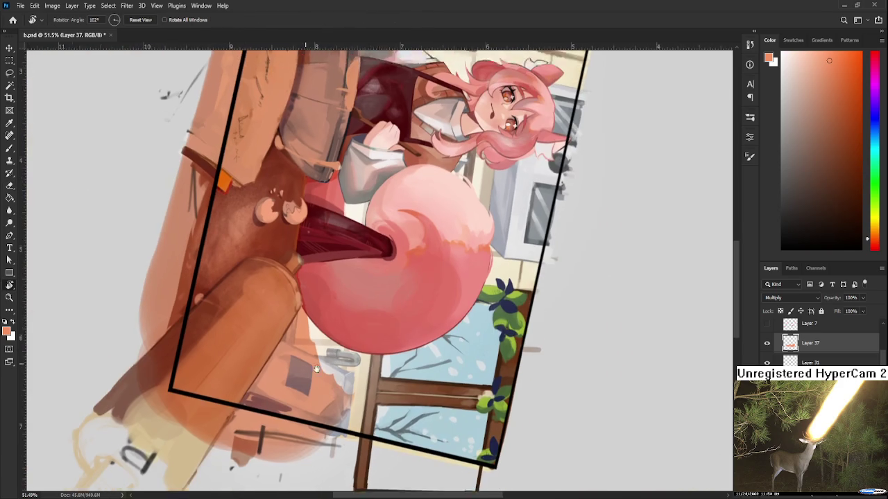
drag(310, 314, 267, 389)
mouse_move(298, 339)
mouse_down()
mouse_move(239, 416)
mouse_move(222, 423)
mouse_move(250, 444)
mouse_move(267, 433)
mouse_move(264, 450)
mouse_up()
drag(326, 357, 284, 444)
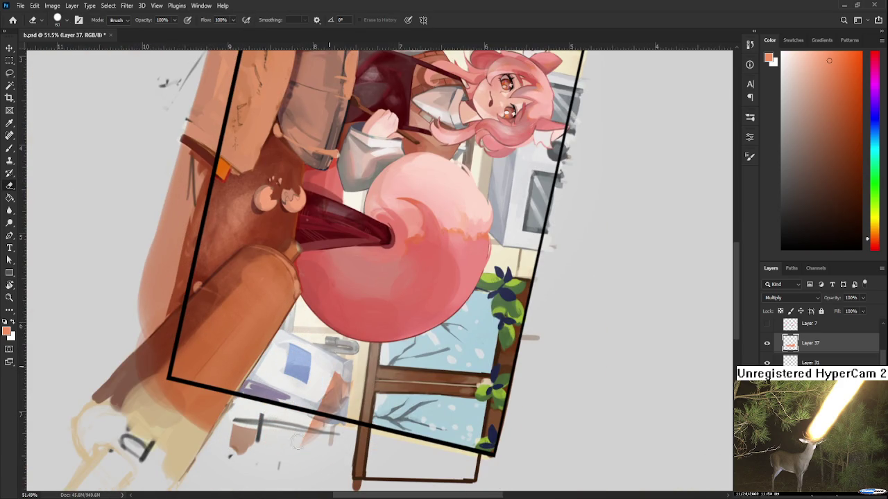
drag(342, 374, 306, 444)
key(r)
mouse_move(347, 402)
mouse_down()
mouse_move(427, 304)
mouse_move(517, 338)
mouse_up()
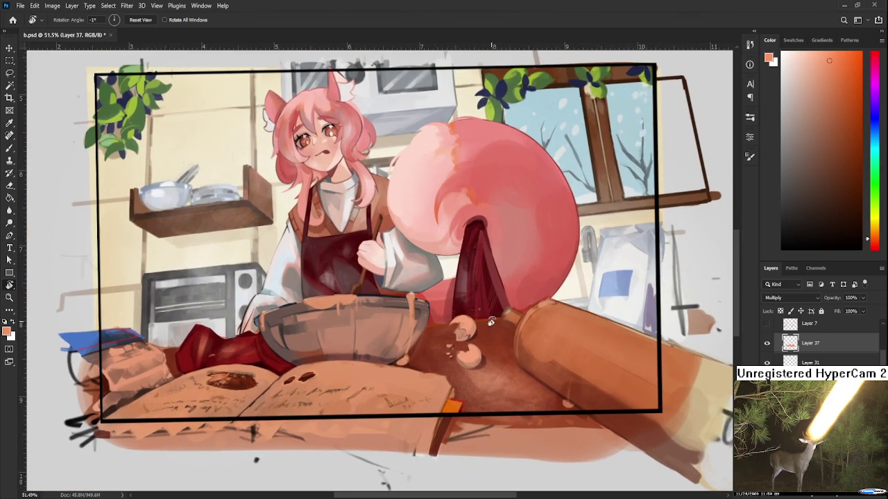
- Try erasing the orange inside the bowl, then undo that stroke
scroll(491, 322, up, 2)
scroll(822, 342, down, 2)
scroll(822, 342, down, 2)
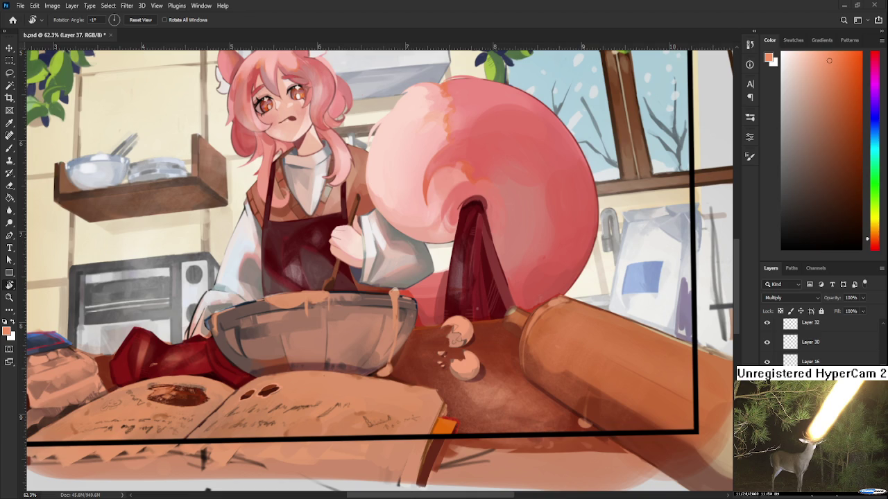
scroll(367, 326, up, 1)
scroll(367, 327, up, 1)
drag(441, 316, 429, 347)
key(ctrl+z)
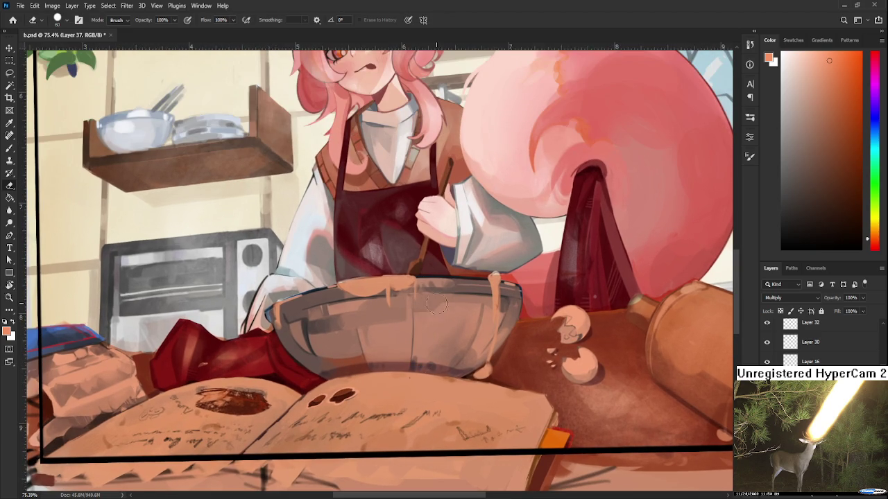
scroll(431, 307, down, 1)
scroll(447, 302, down, 1)
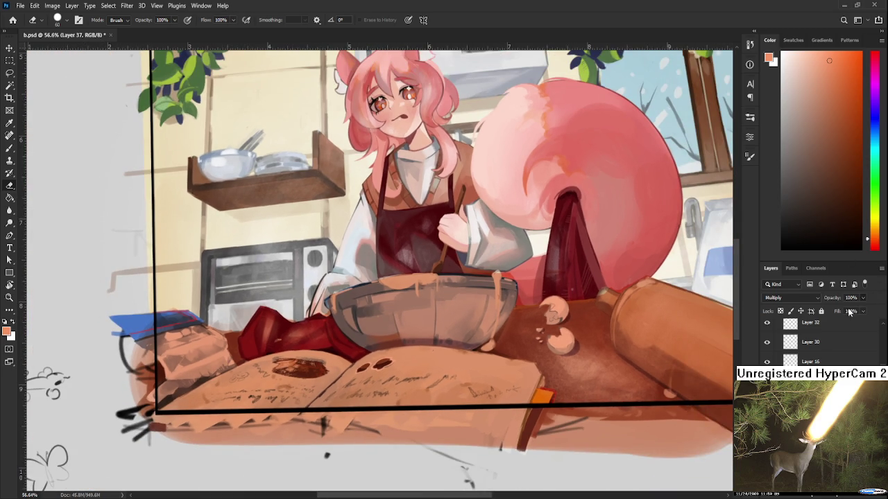
- Lower the orange Multiply layer's opacity to 55%, then adjust it to 57%
text(55)
key(Tab)
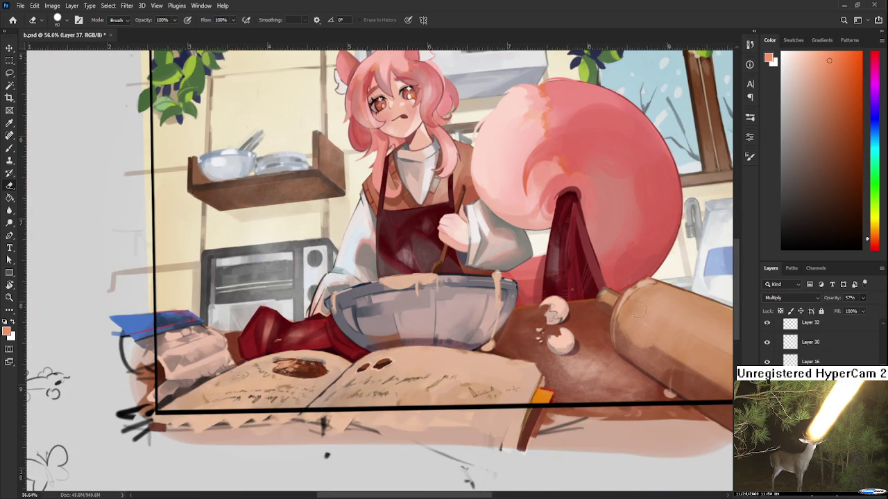
drag(416, 312, 425, 380)
scroll(426, 380, down, 1)
scroll(425, 380, up, 1)
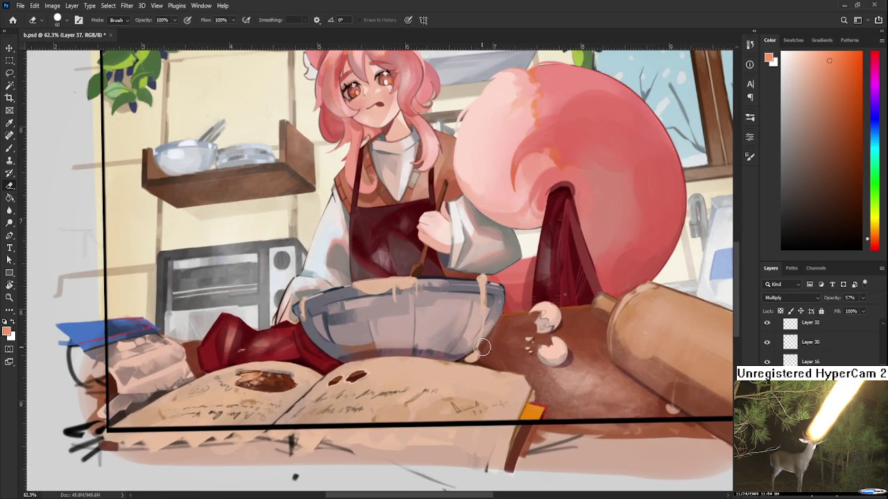
mouse_move(468, 324)
mouse_down()
mouse_move(472, 307)
mouse_move(471, 323)
mouse_move(281, 329)
mouse_up()
- Lighten the orange shading on the grey bowl with downward eraser strokes
key(r)
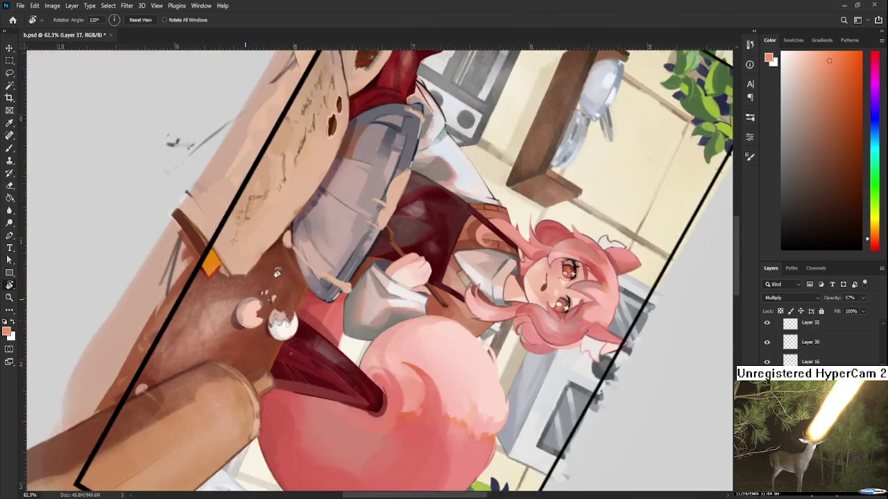
key(e)
mouse_move(340, 211)
mouse_down()
mouse_move(236, 396)
mouse_move(243, 392)
mouse_up()
key(ctrl+z)
drag(326, 222, 240, 389)
drag(319, 264, 253, 380)
key(r)
mouse_move(321, 389)
mouse_down()
mouse_move(303, 378)
mouse_move(462, 312)
mouse_move(459, 299)
mouse_move(419, 308)
mouse_up()
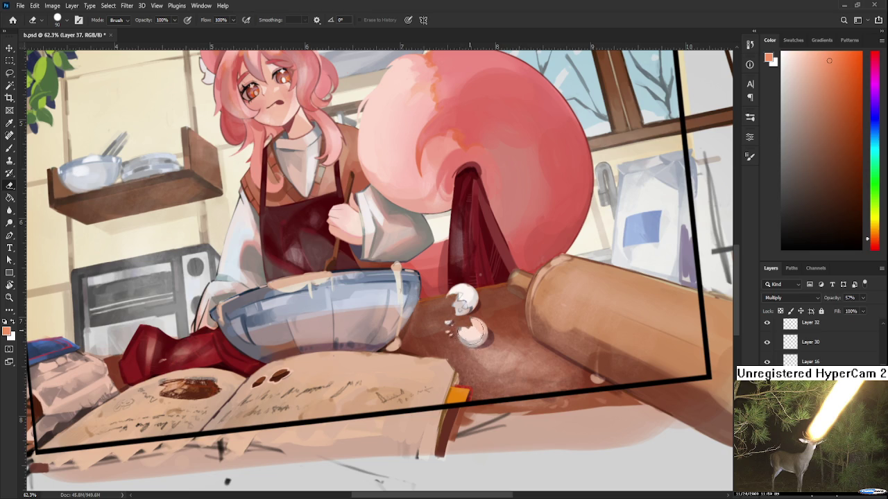
- Rotate the view to about 73° and lighten the shading on the rolling pin
key(r)
mouse_move(561, 313)
mouse_down()
mouse_move(350, 451)
mouse_move(375, 416)
mouse_up()
mouse_move(333, 305)
mouse_down()
mouse_move(326, 423)
mouse_move(366, 331)
mouse_move(344, 430)
mouse_up()
key(ctrl+z)
drag(368, 339, 368, 430)
mouse_move(368, 361)
mouse_down()
mouse_move(367, 274)
mouse_move(378, 351)
mouse_up()
mouse_move(378, 305)
mouse_down()
mouse_move(374, 264)
mouse_move(495, 349)
mouse_move(476, 297)
mouse_move(410, 406)
mouse_move(421, 331)
mouse_move(307, 296)
mouse_move(278, 264)
mouse_move(275, 280)
mouse_move(295, 309)
mouse_up()
- Shrink the brush to 45 and lighten the area beside the flour bag
key(r)
key(b)
key(bracketleft)
key(bracketleft)
key(bracketleft)
key(r)
key(b)
key(e)
drag(291, 249, 303, 285)
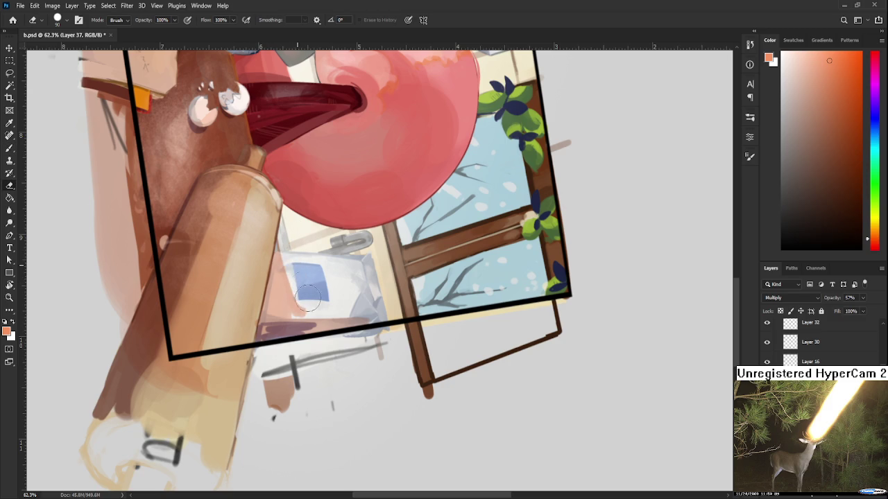
- Rotate and pan to the open book, then erase dark marks on its left page
key(r)
drag(295, 318, 509, 397)
key(e)
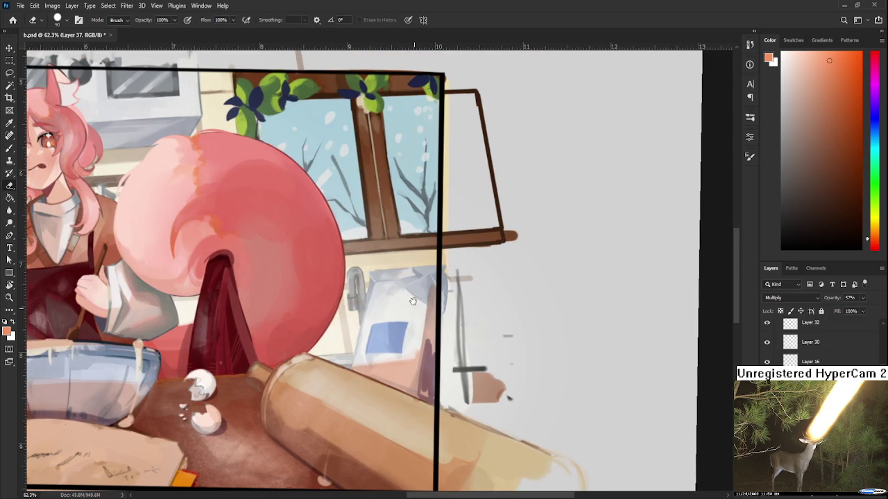
drag(414, 308, 429, 323)
key(b)
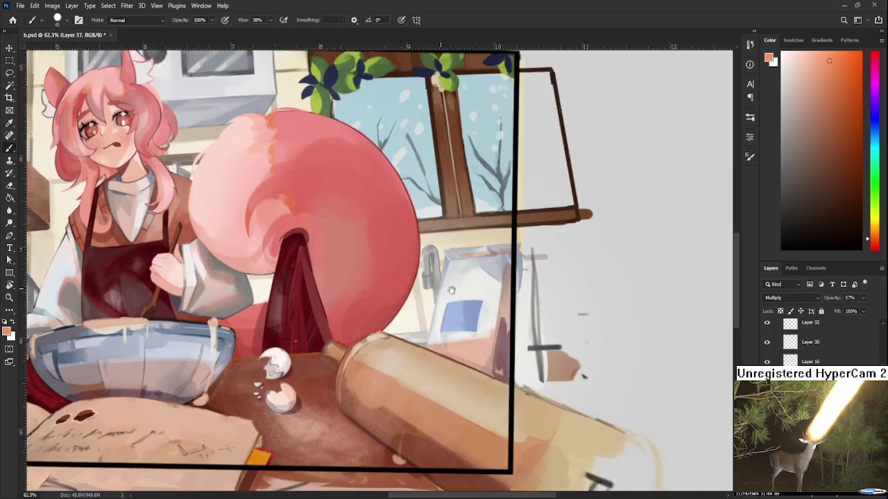
mouse_move(259, 360)
mouse_down()
mouse_move(416, 322)
mouse_move(703, 285)
mouse_up()
key(e)
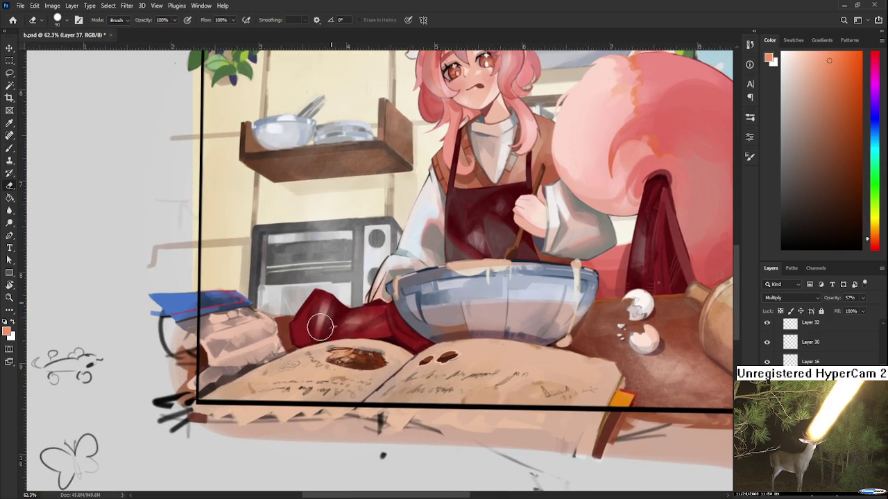
drag(382, 316, 405, 320)
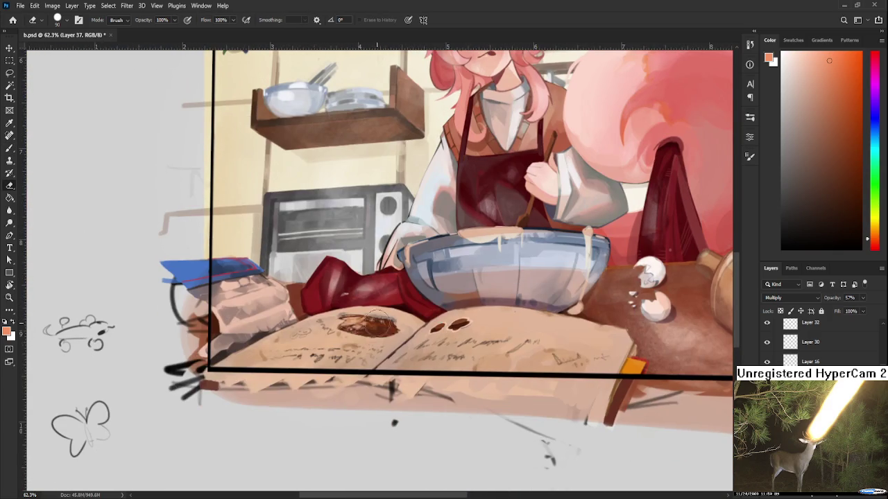
mouse_move(324, 319)
mouse_down()
mouse_move(257, 363)
mouse_move(395, 347)
mouse_move(389, 319)
mouse_move(437, 326)
mouse_move(527, 361)
mouse_move(569, 361)
mouse_move(570, 421)
mouse_move(614, 357)
mouse_move(457, 321)
mouse_move(590, 333)
mouse_move(604, 357)
mouse_up()
- Lighten the shading on the flour bag beside the book and recenter the view
drag(274, 337, 306, 359)
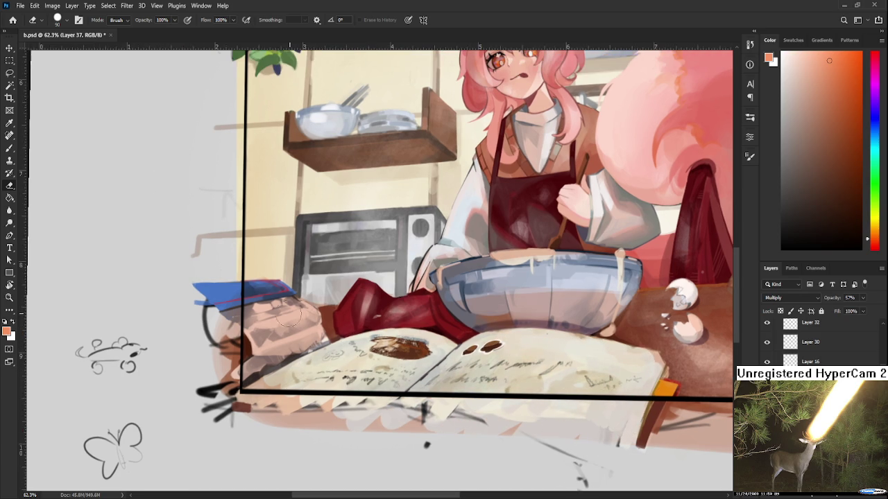
mouse_move(279, 303)
mouse_down()
mouse_move(291, 333)
mouse_move(315, 331)
mouse_move(263, 310)
mouse_up()
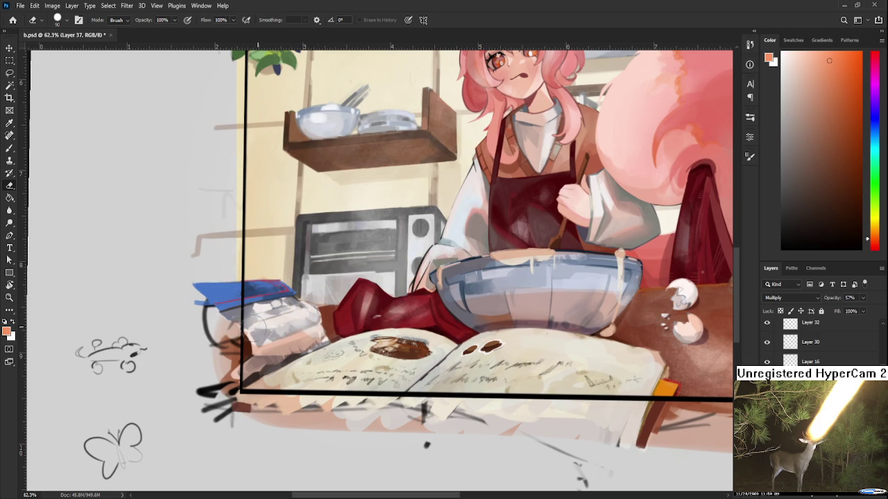
drag(305, 329, 351, 347)
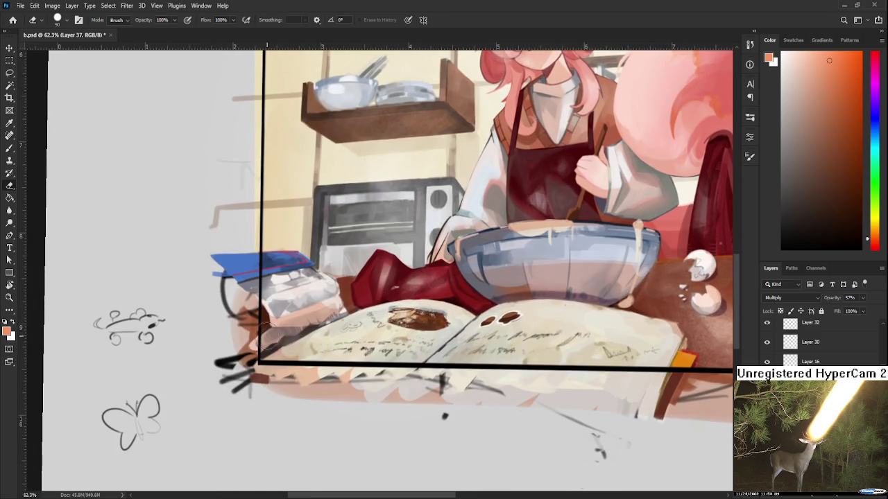
scroll(319, 386, up, 2)
scroll(321, 378, up, 2)
scroll(818, 343, up, 1)
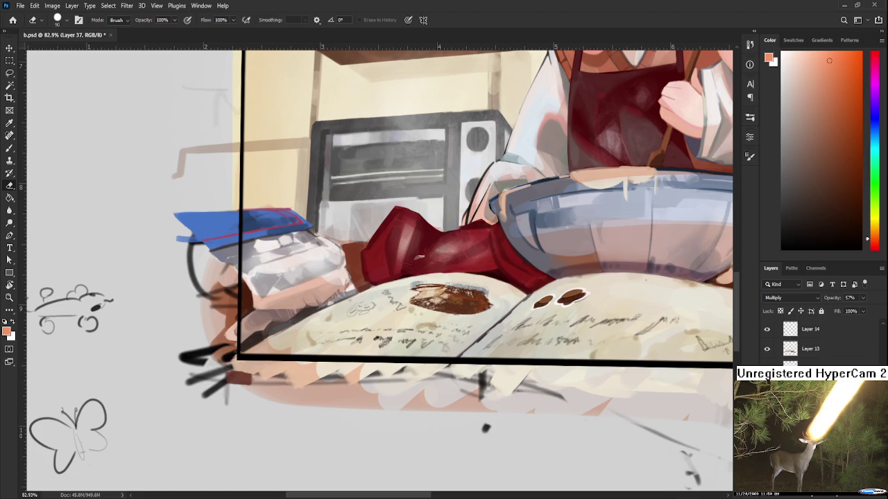
scroll(819, 344, down, 5)
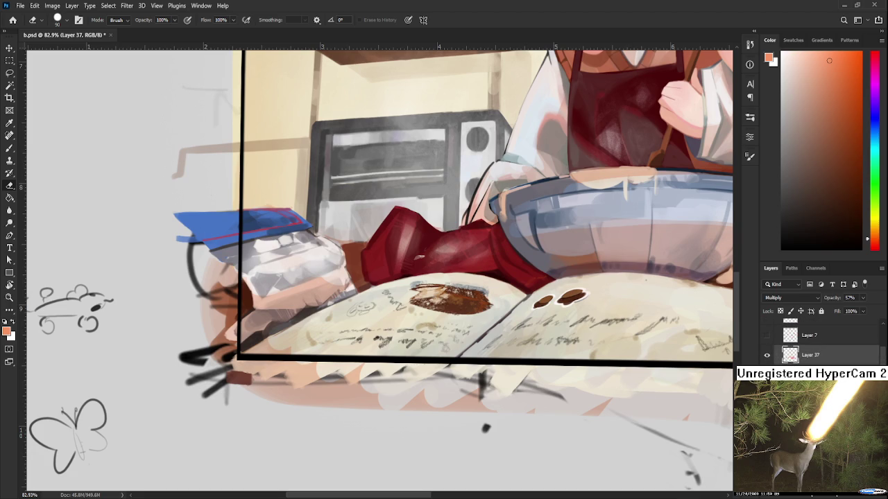
- Hide and reshow Layer 37, then erase the orange strip under the recipe book's lower-left edge
click(768, 356)
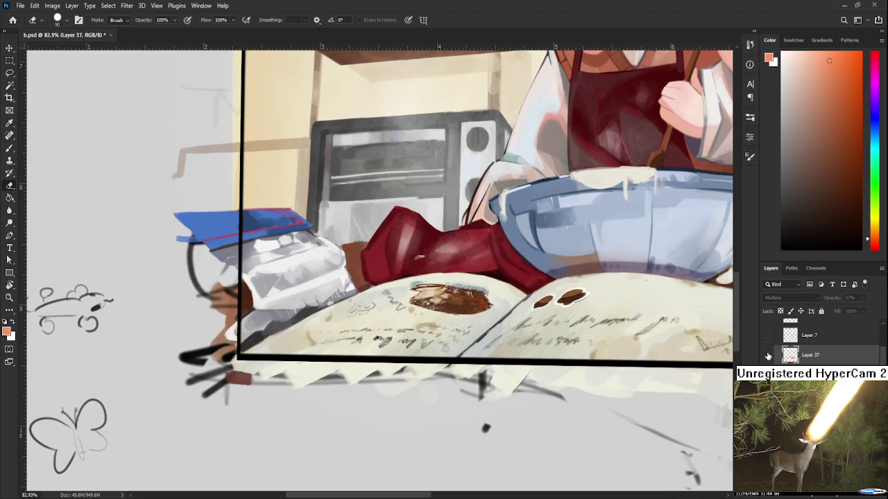
click(767, 356)
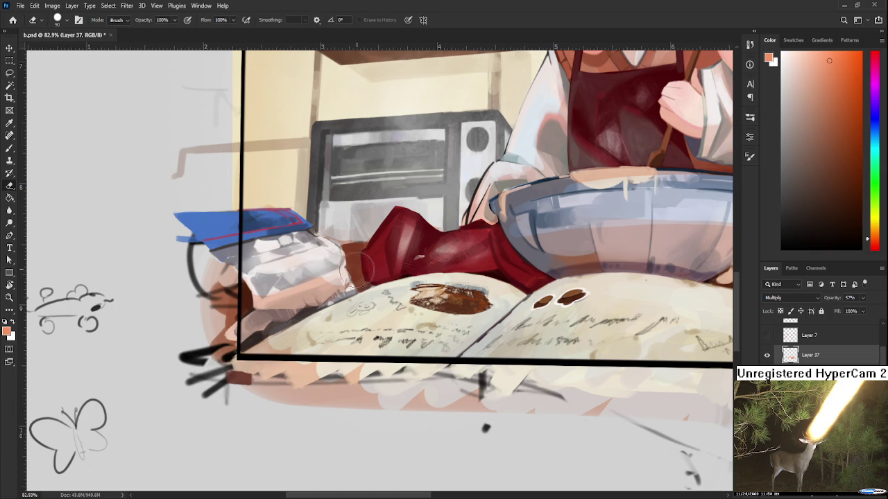
mouse_move(284, 344)
mouse_down()
mouse_move(623, 404)
mouse_move(237, 389)
mouse_move(214, 461)
mouse_up()
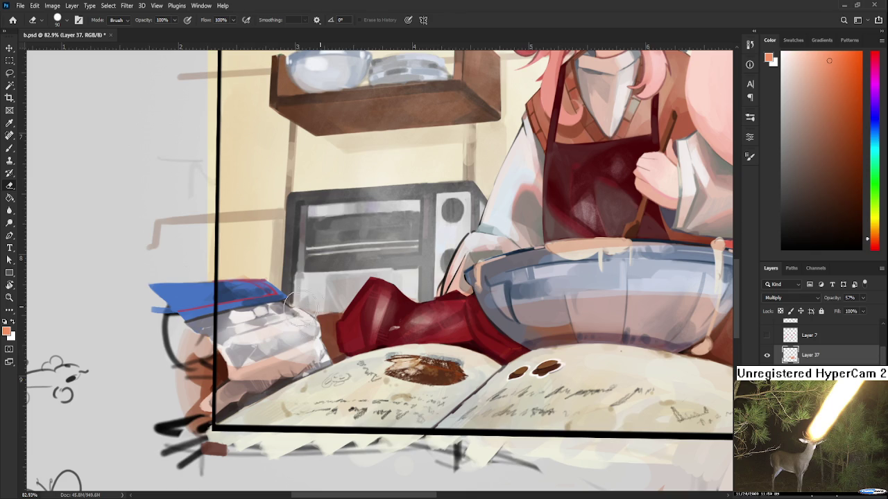
key(b)
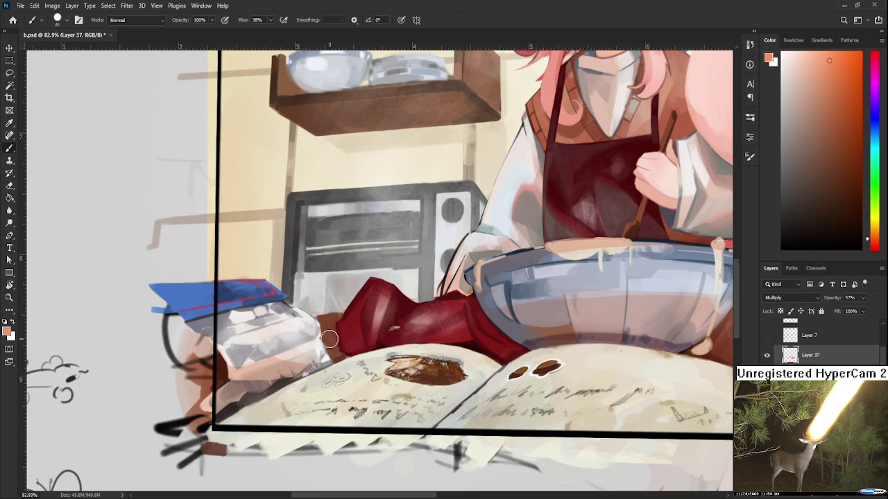
key(e)
scroll(375, 340, right, 5)
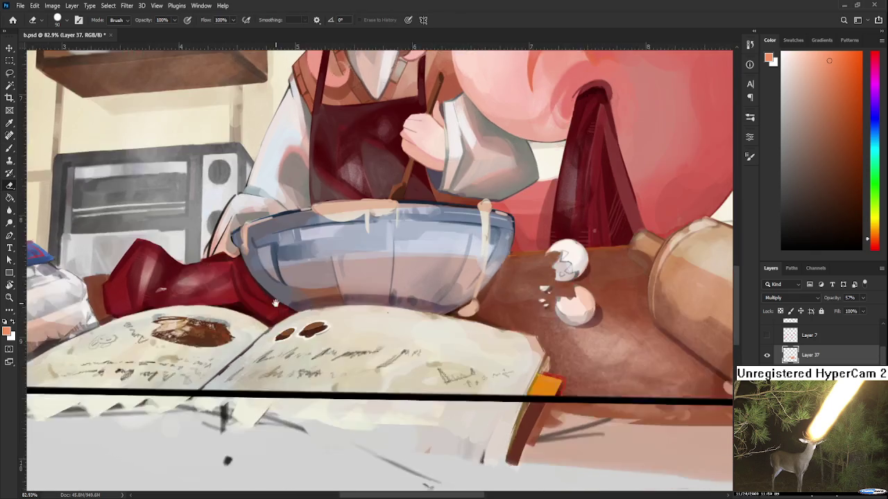
- Rotate the view about 90° and touch up the countertop shading below the eggs
scroll(402, 336, right, 3)
scroll(422, 331, right, 1)
key(r)
drag(425, 331, 326, 323)
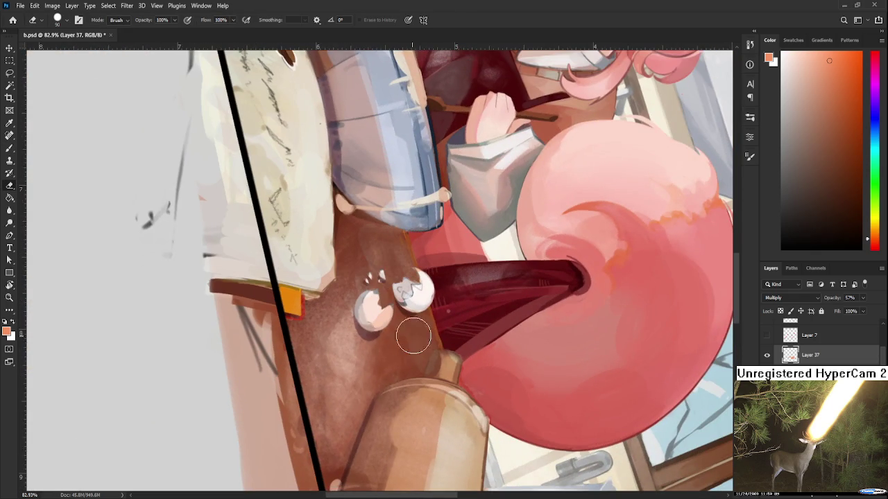
drag(404, 379, 406, 366)
drag(336, 323, 321, 458)
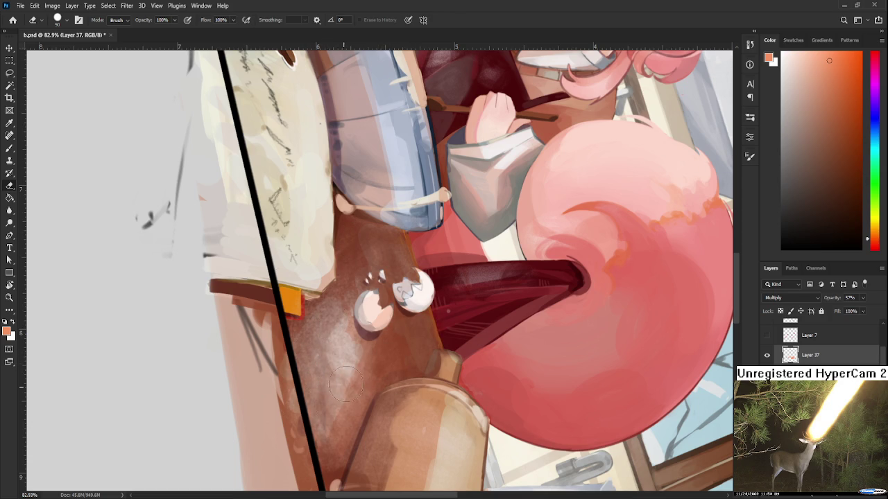
drag(314, 323, 351, 414)
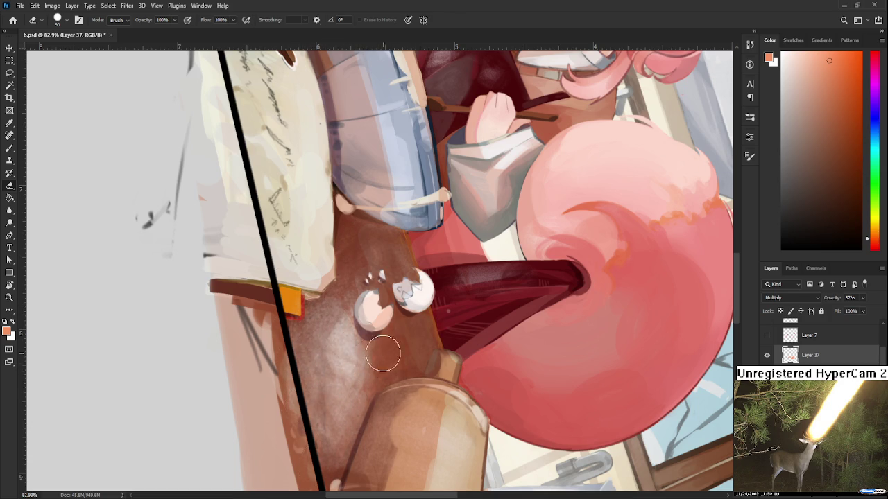
key(b)
mouse_move(345, 333)
mouse_down()
mouse_move(356, 369)
mouse_move(352, 418)
mouse_up()
- Turn the view back upright, look over the whole illustration, and save b.psd
key(e)
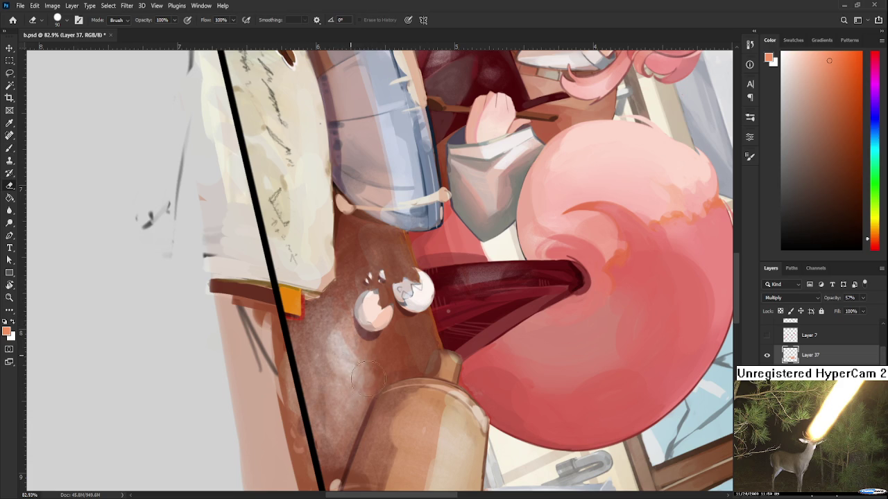
key(r)
drag(340, 378, 479, 326)
scroll(462, 141, down, 5)
drag(461, 141, 452, 414)
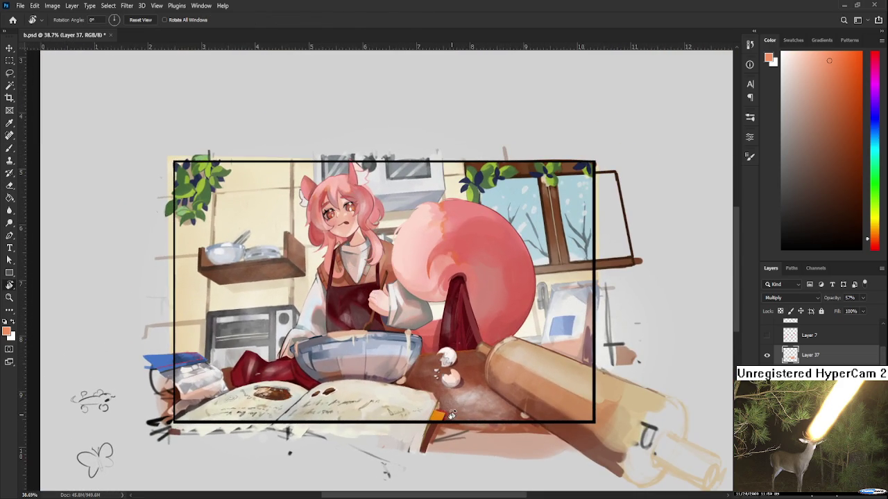
key(e)
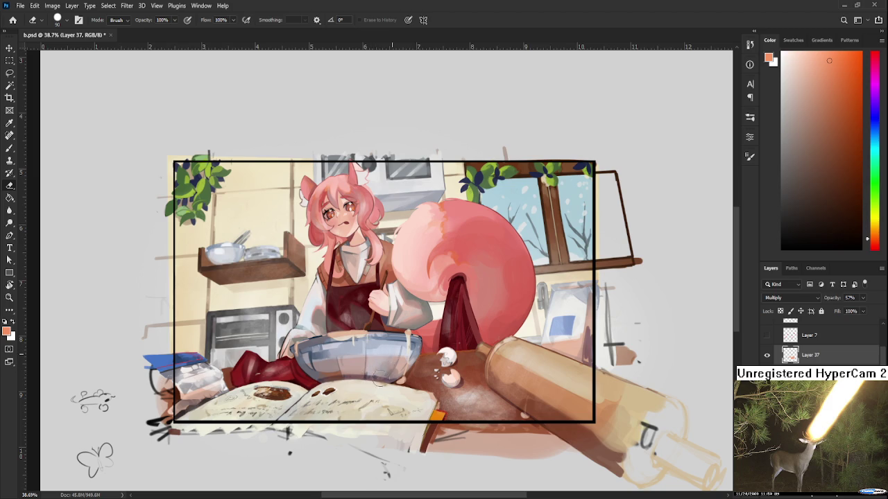
drag(531, 335, 492, 338)
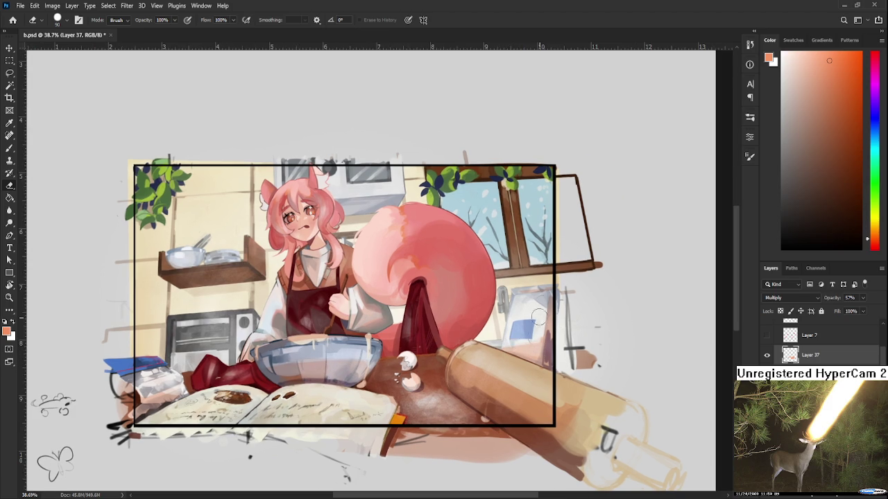
drag(526, 342, 554, 345)
key(ctrl+s)
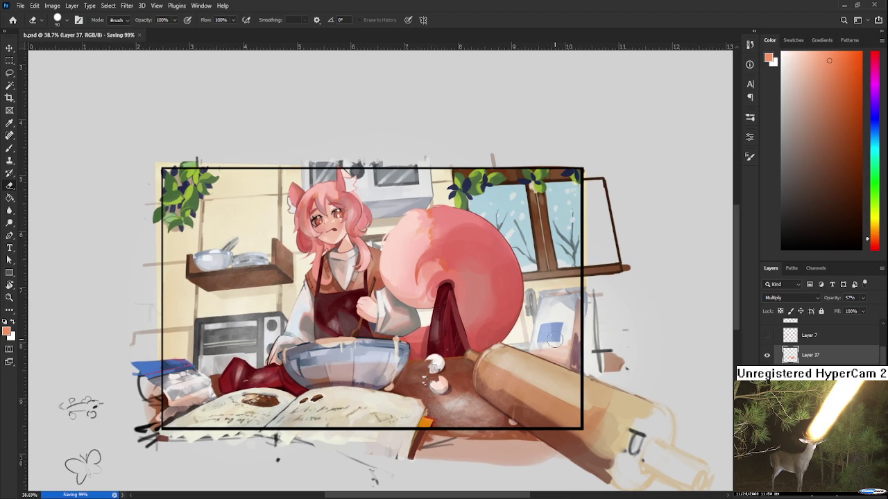
- Lighten the shading on the plastic bag with brush and eraser
mouse_move(196, 396)
mouse_down()
mouse_move(182, 398)
mouse_move(246, 364)
mouse_up()
key(b)
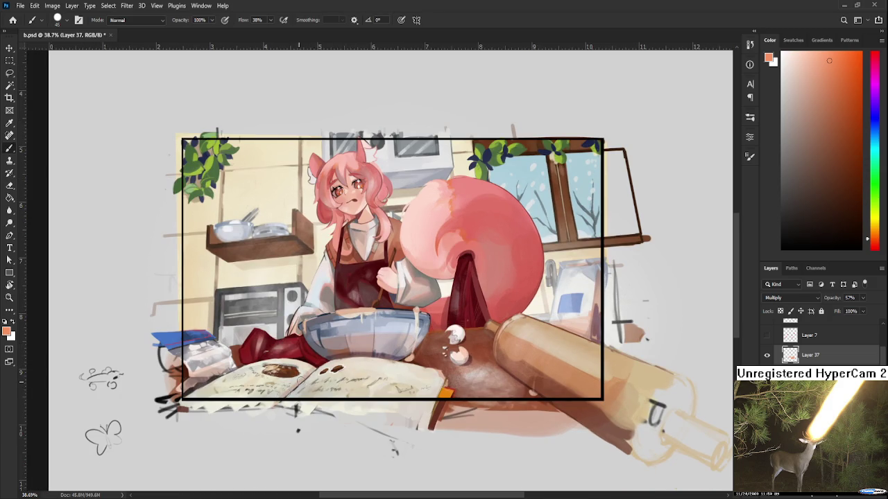
key(e)
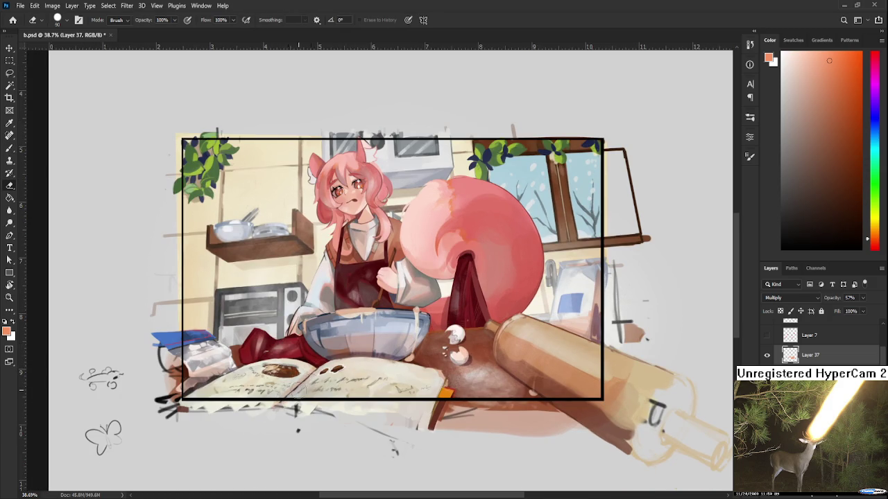
key(b)
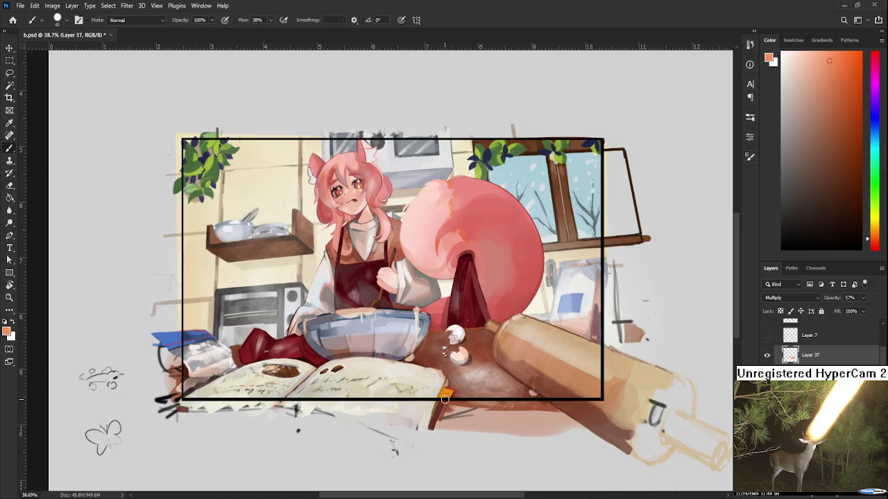
key(e)
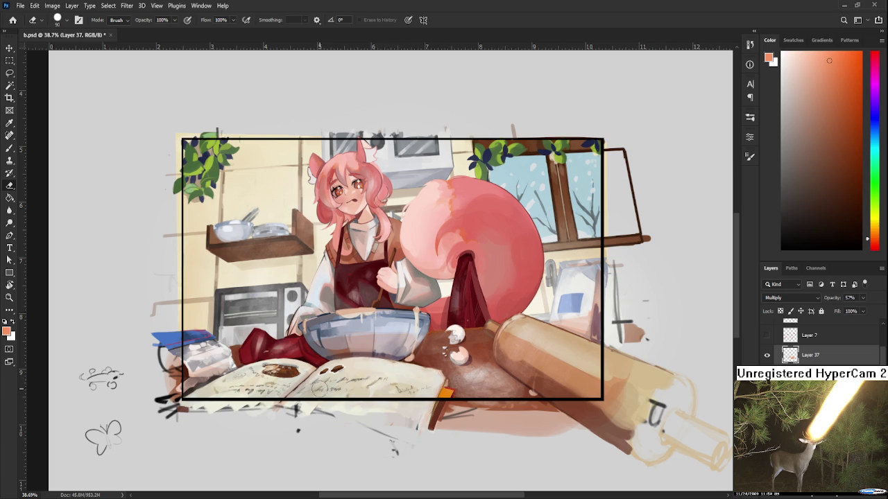
key(b)
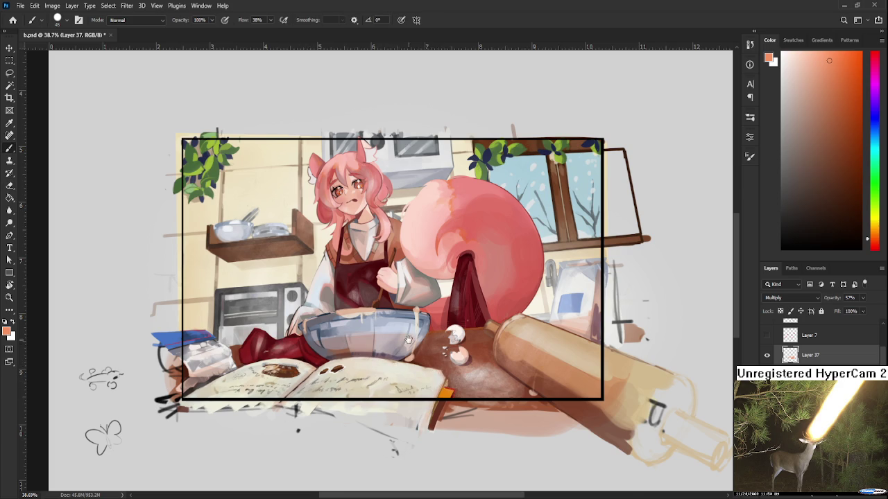
- Zoom in on the bowl, lighten its rim shading, and reset the canvas rotation to 0°
drag(384, 342, 421, 396)
scroll(421, 396, up, 3)
key(e)
key(r)
drag(326, 337, 400, 340)
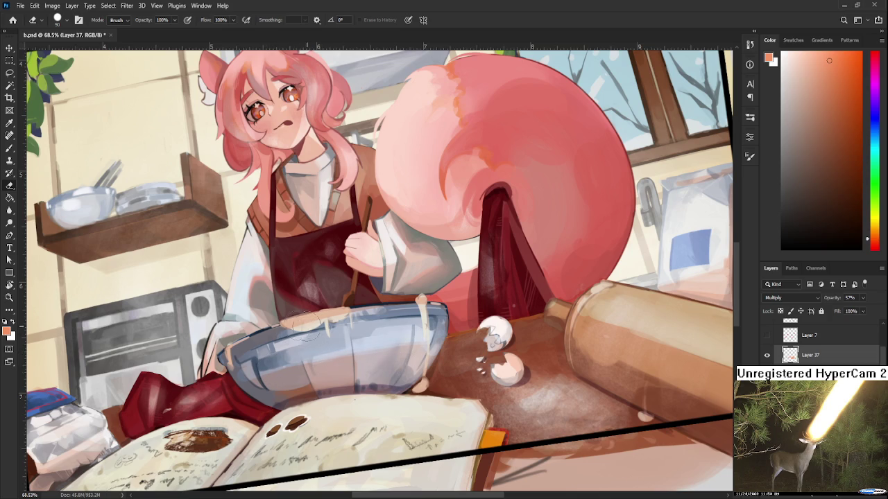
mouse_move(326, 317)
mouse_down()
mouse_move(338, 313)
mouse_move(286, 324)
mouse_up()
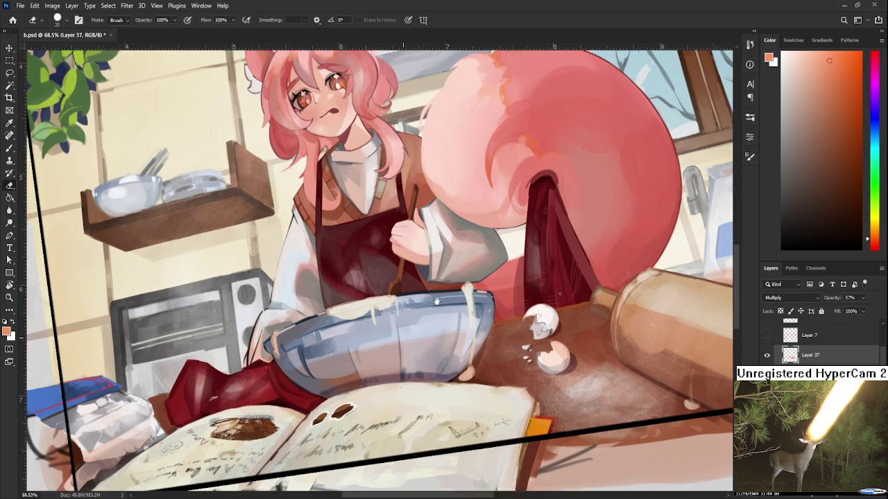
drag(330, 315, 375, 295)
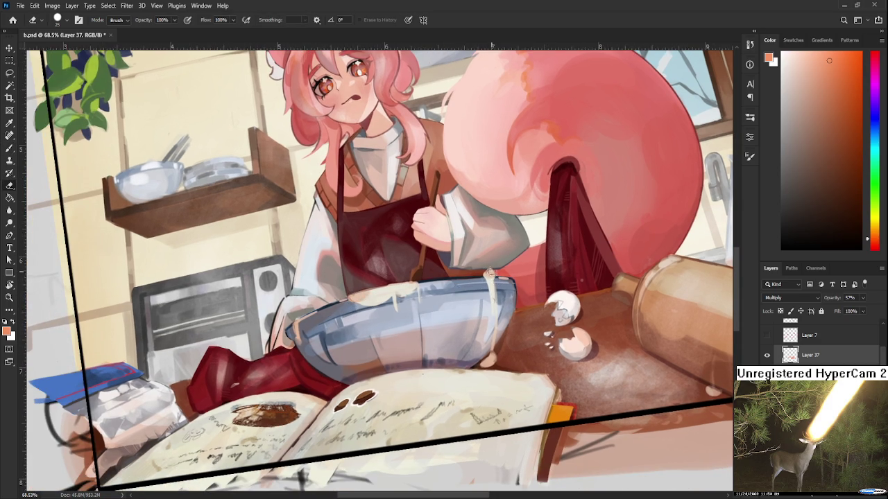
key(r)
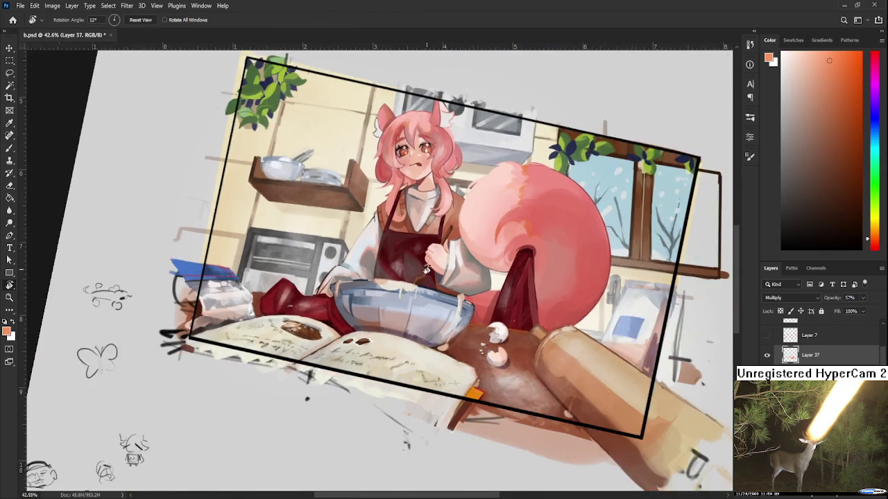
drag(489, 277, 431, 335)
key(Escape)
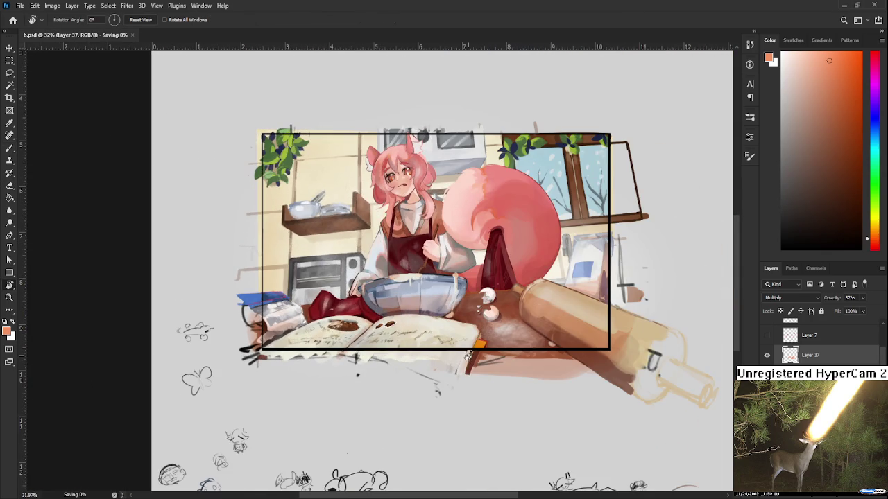
- Recentre the artwork and toggle a layer off and on to compare the painting
scroll(480, 301, up, 3)
drag(480, 301, 461, 351)
scroll(819, 343, down, 2)
scroll(818, 344, down, 2)
scroll(819, 343, down, 2)
click(767, 333)
click(766, 333)
- Toggle the character layer's visibility to compare, then reframe the view
scroll(818, 344, up, 2)
scroll(818, 343, up, 2)
click(767, 360)
click(767, 360)
click(768, 360)
click(767, 360)
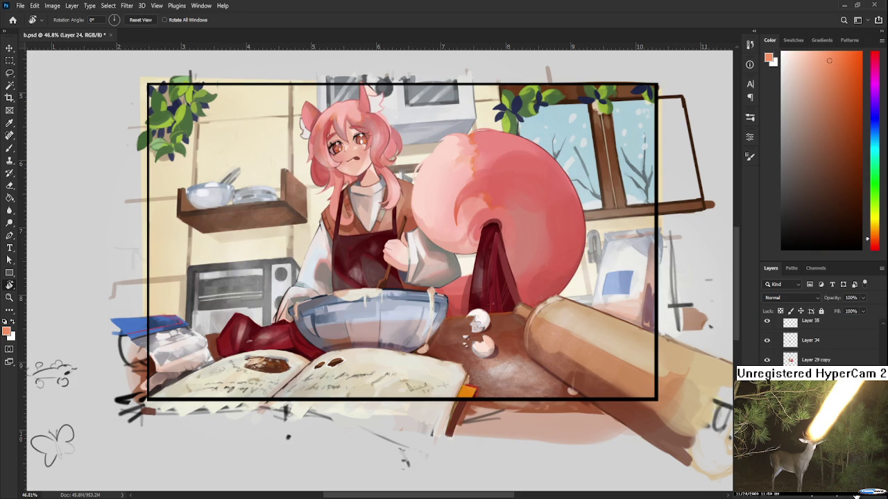
drag(530, 293, 554, 372)
scroll(555, 373, down, 1)
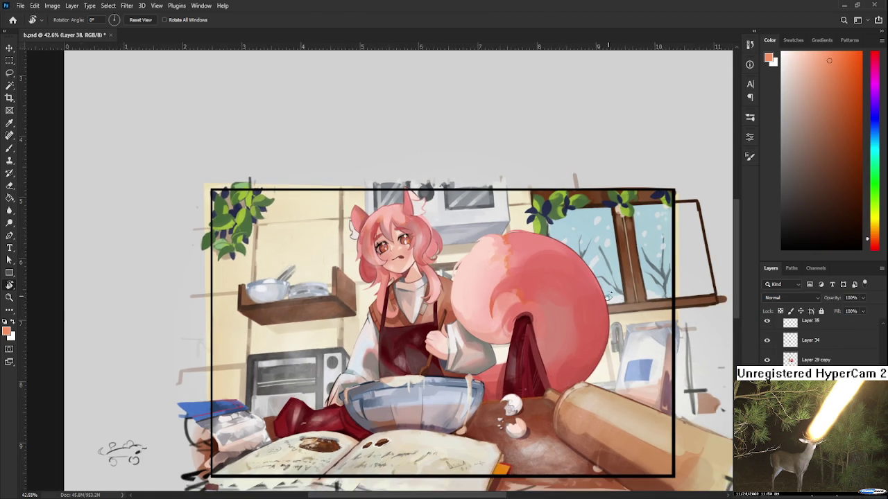
scroll(502, 300, down, 1)
key(m)
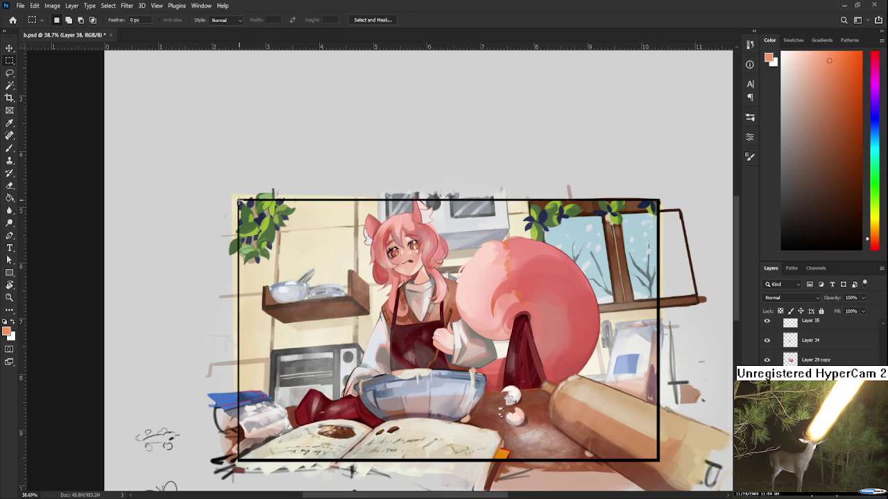
- Select the rectangle inside the black frame and fill it with orange
drag(238, 200, 659, 456)
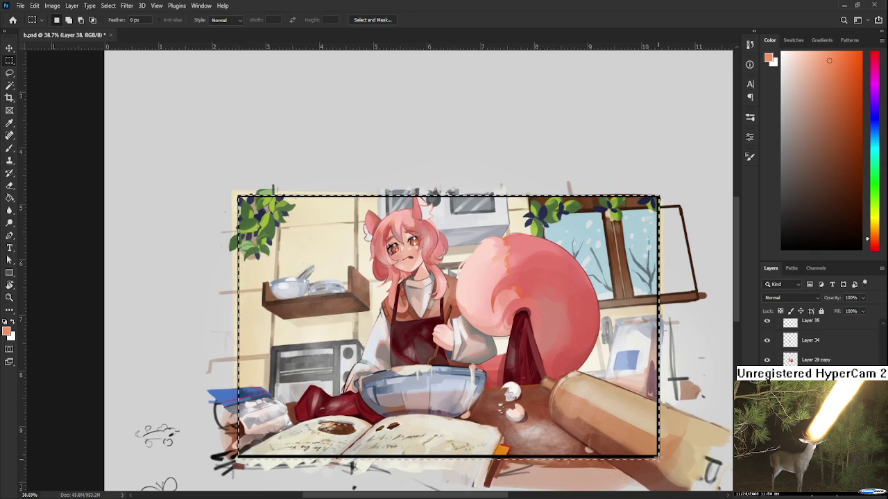
key(g)
click(444, 326)
- Set the orange layer's blend mode to Overlay at 41% opacity
click(791, 297)
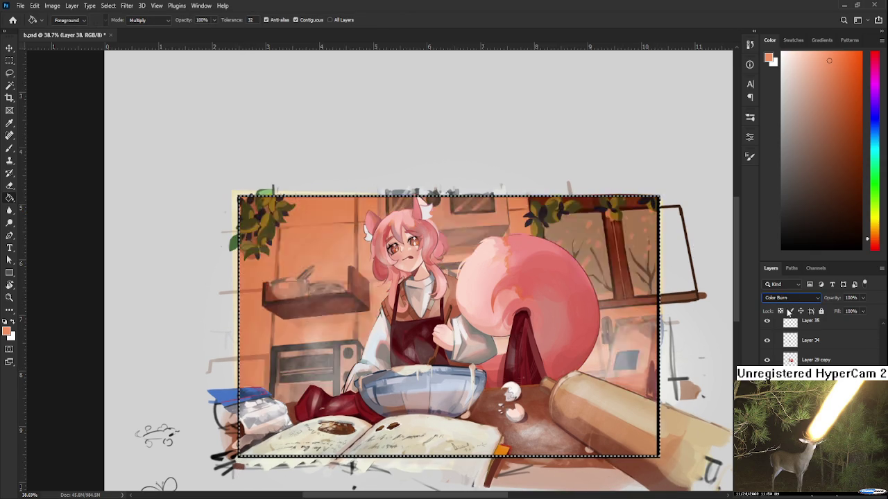
scroll(790, 297, down, 7)
scroll(791, 298, up, 4)
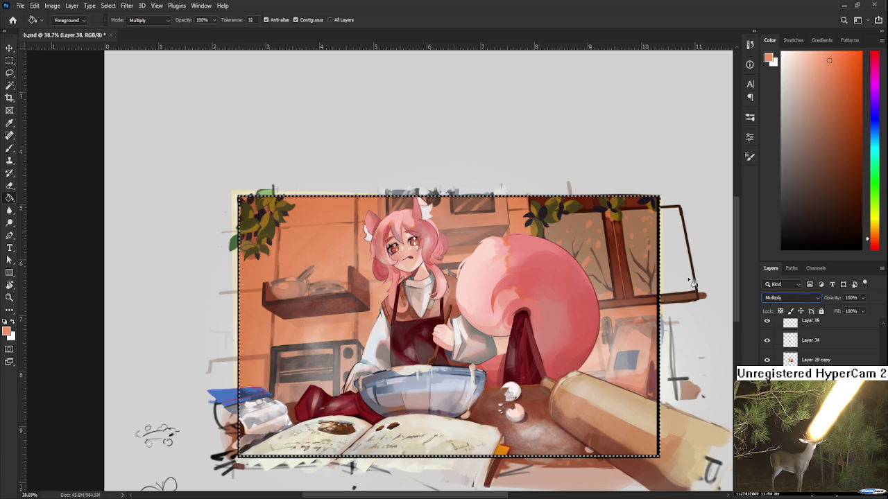
mouse_move(863, 298)
mouse_down()
mouse_move(824, 312)
mouse_move(831, 313)
mouse_up()
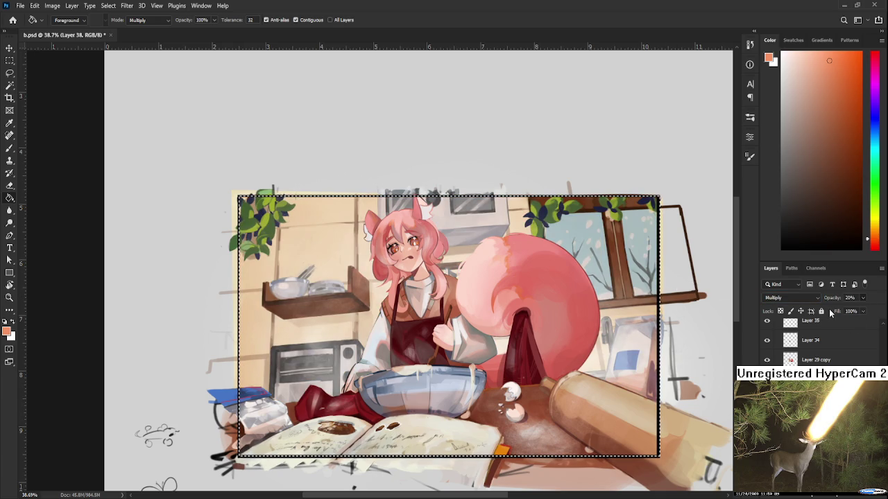
scroll(543, 294, down, 2)
scroll(543, 295, down, 1)
scroll(543, 295, up, 1)
click(782, 304)
scroll(783, 304, down, 9)
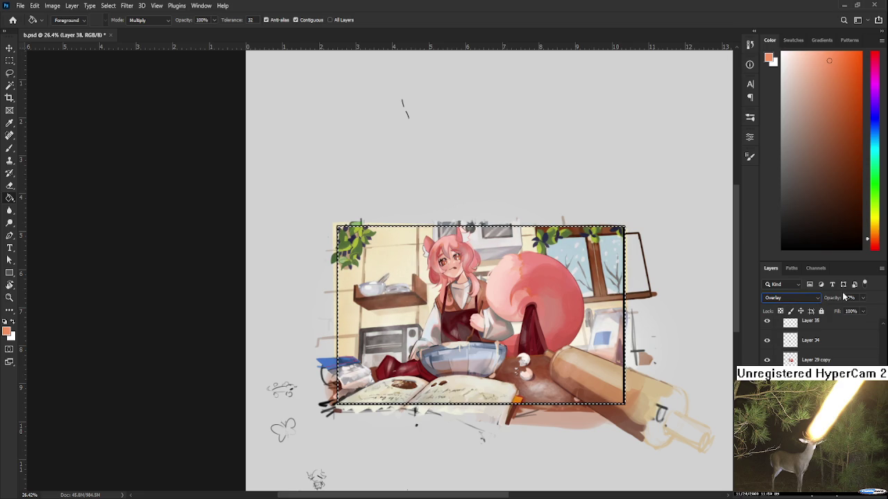
drag(836, 297, 854, 314)
- Deselect and save b.psd
key(l)
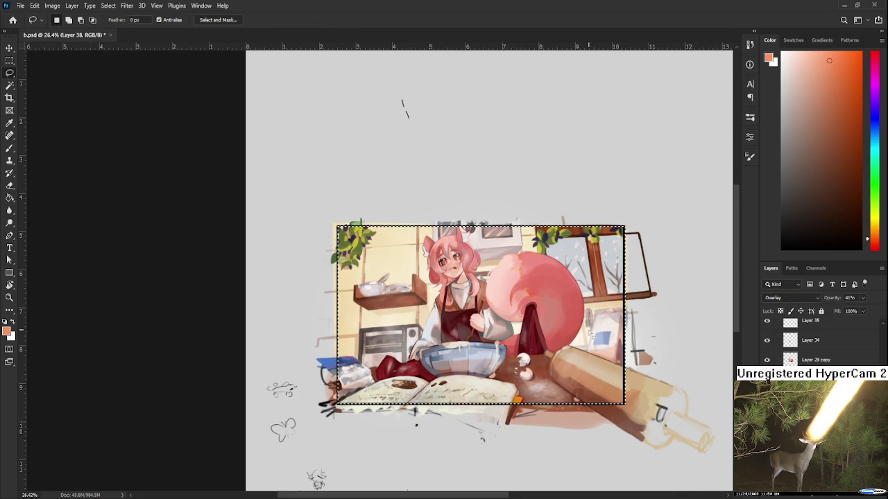
scroll(591, 335, up, 3)
key(ctrl+d)
scroll(624, 360, down, 1)
scroll(641, 376, down, 1)
key(ctrl+s)
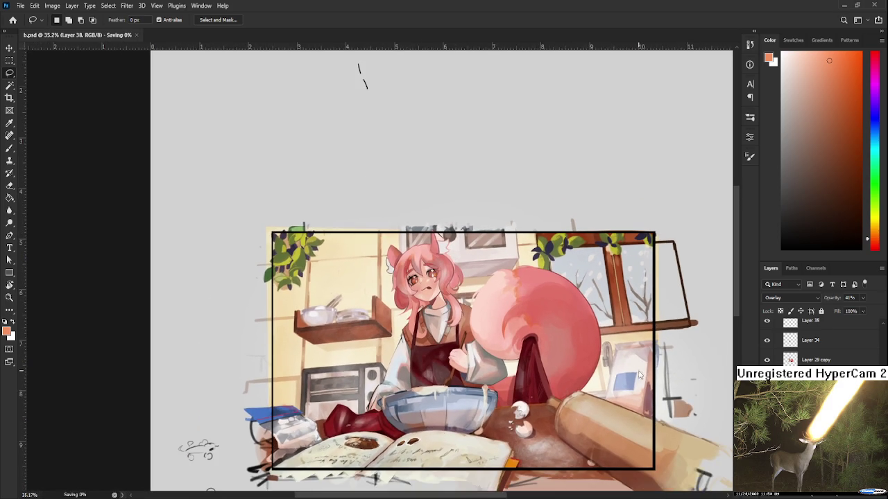
scroll(641, 376, up, 1)
scroll(610, 375, up, 1)
key(alt+bracketleft)
key(alt+bracketleft)
key(d)
key(x)
key(b)
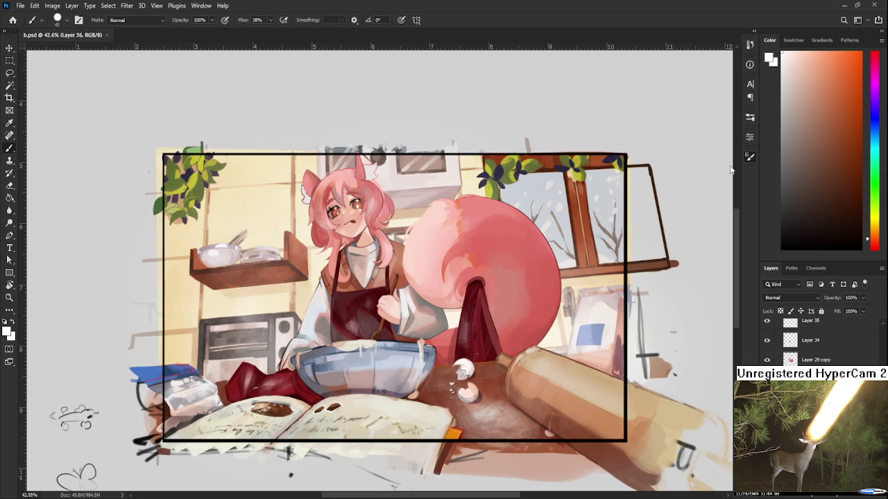
key(bracketleft)
scroll(279, 338, up, 2)
scroll(279, 337, up, 2)
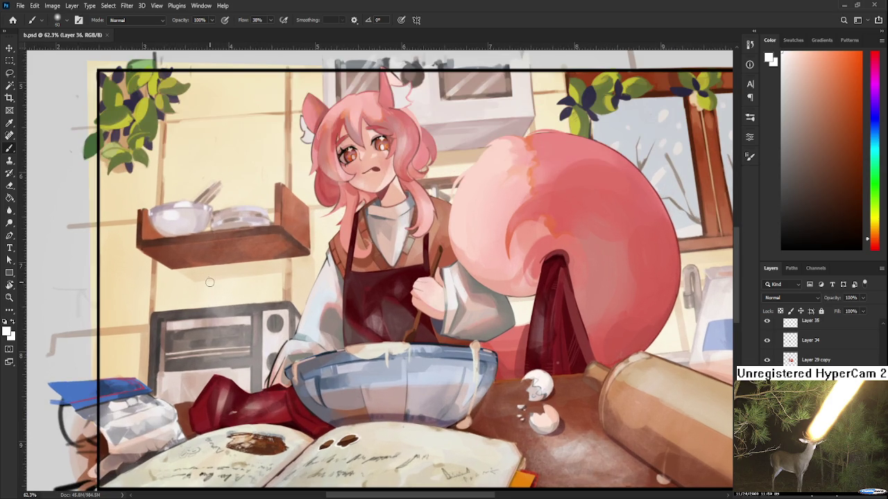
key(bracketright)
key(bracketright)
key(bracketright)
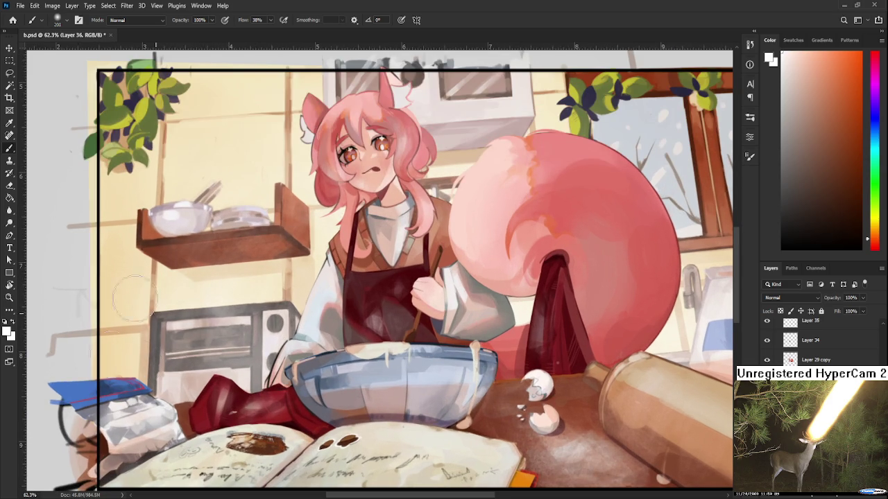
key(e)
scroll(197, 334, down, 2)
scroll(197, 335, down, 2)
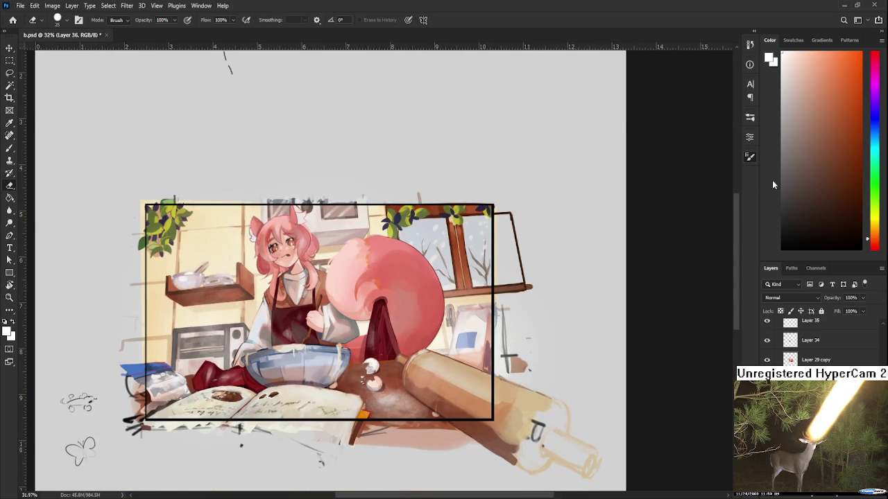
key(])
scroll(230, 323, up, 1)
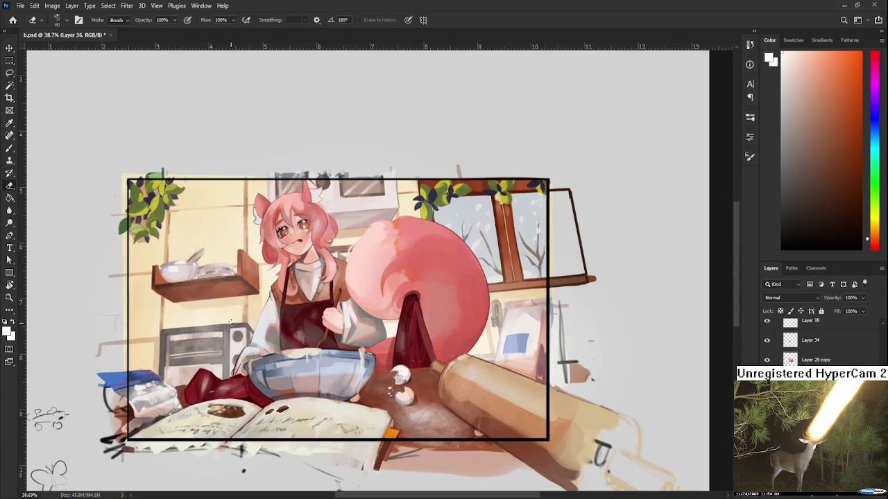
key(])
key(])
key(])
scroll(393, 280, down, 1)
scroll(393, 280, right, 1)
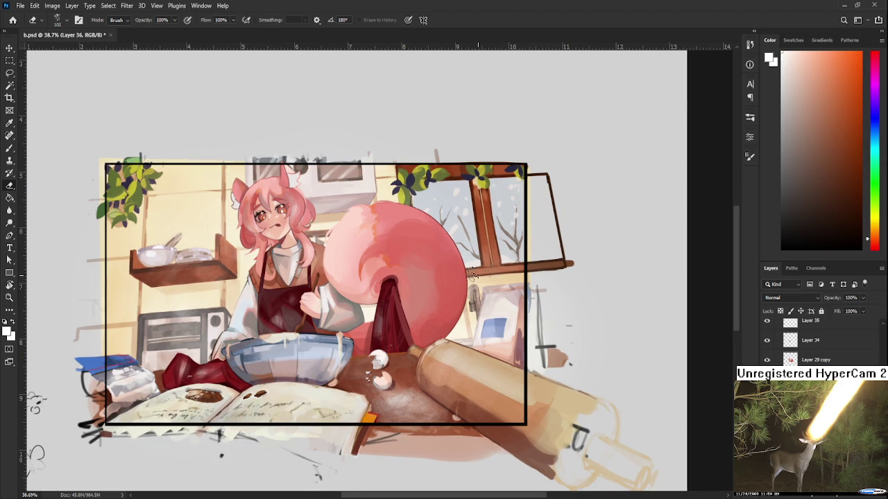
key(b)
scroll(469, 279, up, 3)
scroll(469, 280, right, 2)
key(e)
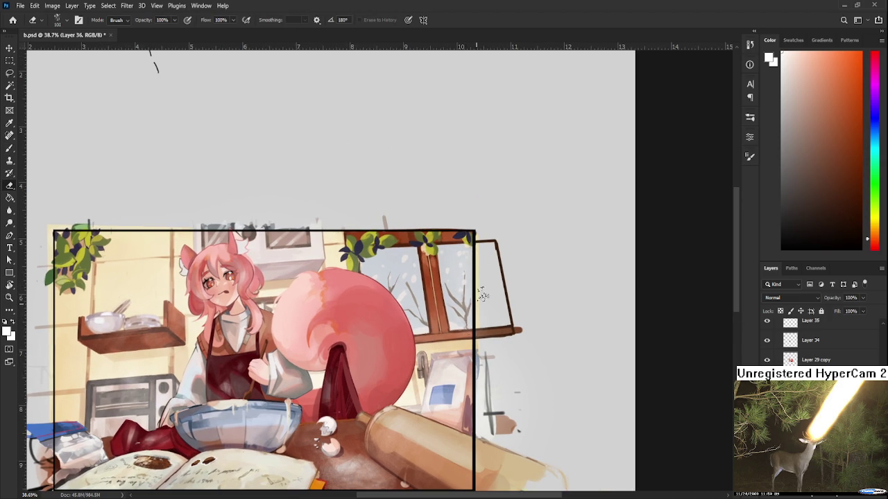
scroll(459, 267, down, 5)
scroll(458, 267, left, 2)
key(ctrl+s)
scroll(418, 326, down, 2)
scroll(418, 326, down, 2)
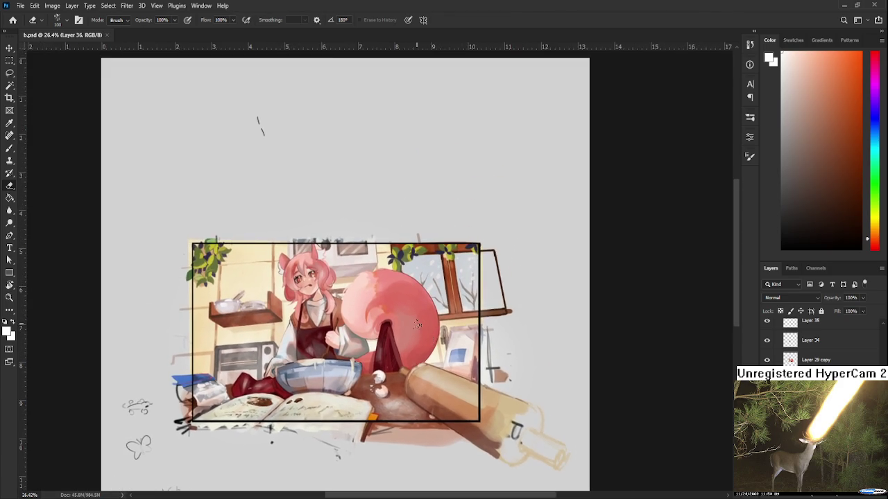
scroll(417, 326, up, 4)
scroll(418, 326, up, 1)
scroll(417, 322, down, 2)
scroll(819, 343, down, 3)
scroll(819, 344, down, 3)
scroll(819, 344, down, 3)
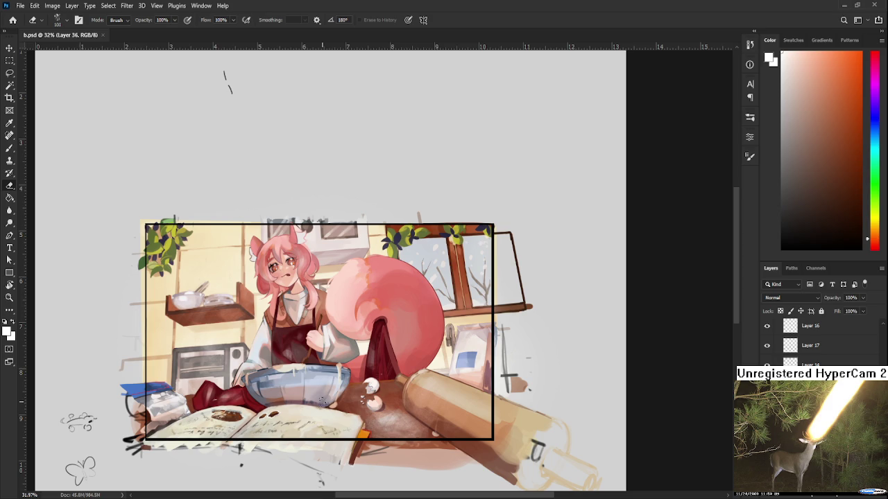
scroll(327, 406, up, 1)
scroll(321, 404, up, 1)
scroll(326, 406, up, 1)
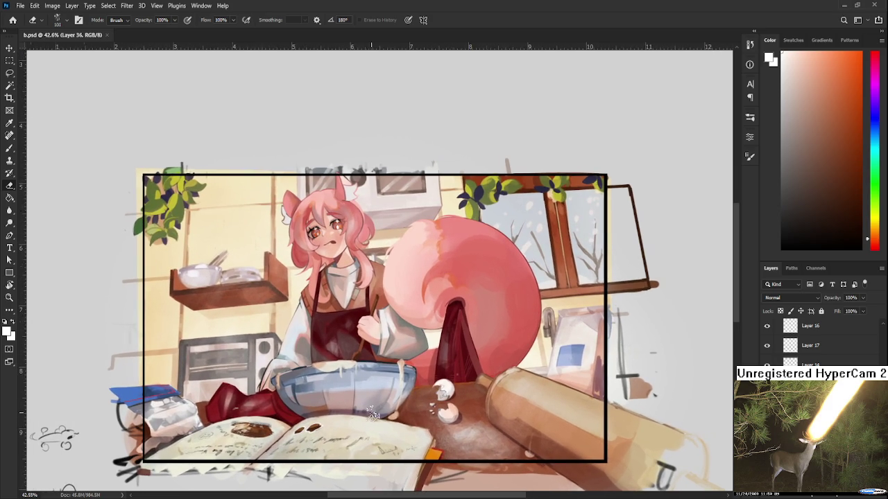
scroll(373, 414, down, 1)
scroll(373, 414, up, 1)
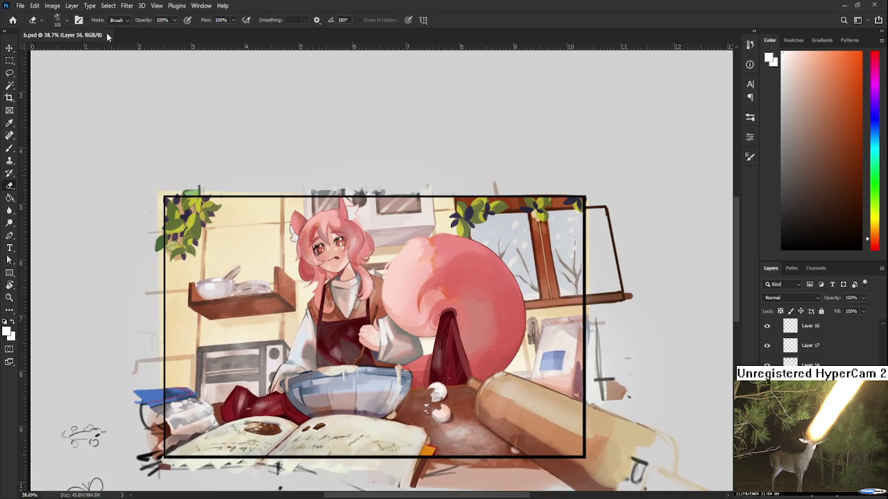
click(107, 35)
click(180, 123)
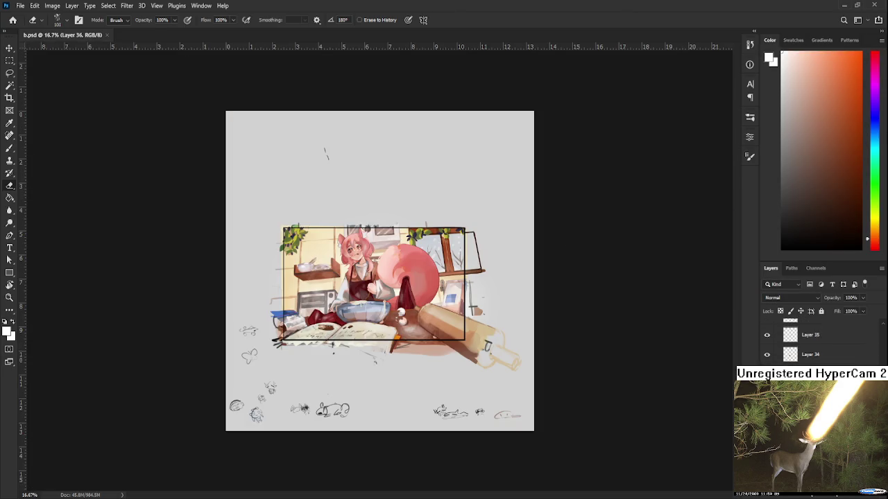
- Hide the pink-haired girl, save b.psd, and close the document
key(Delete)
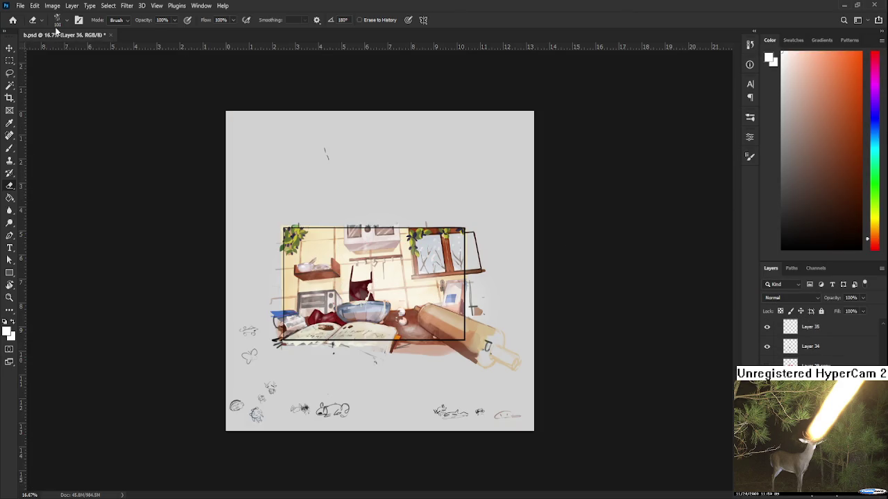
key(ctrl+s)
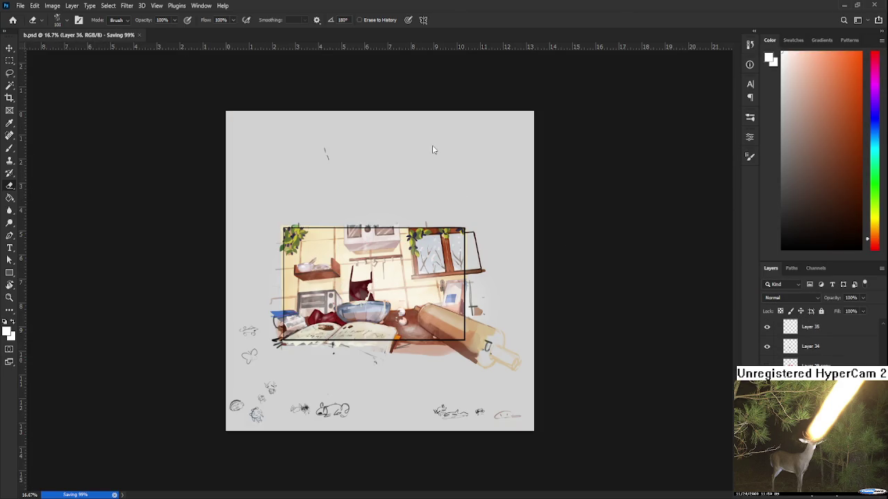
key(ctrl+w)
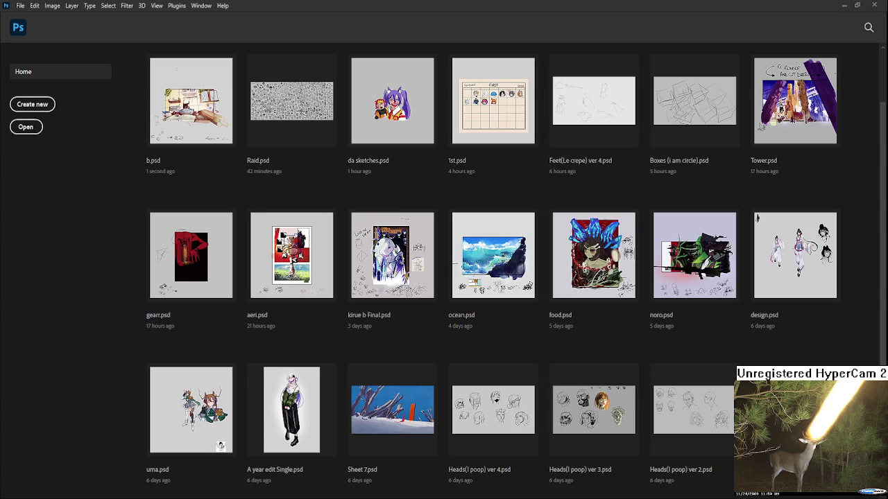
- Open aeri.psd as a narrow floating window, then open gearr.psd from recent files
click(276, 263)
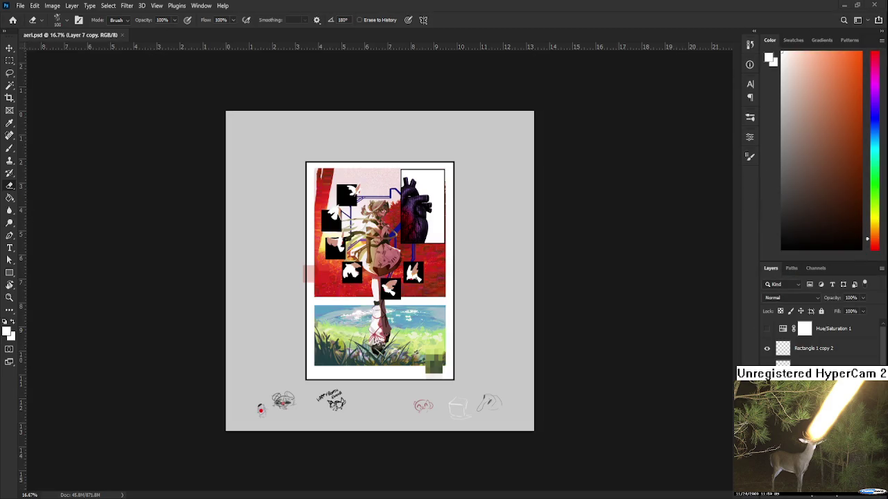
drag(69, 35, 161, 21)
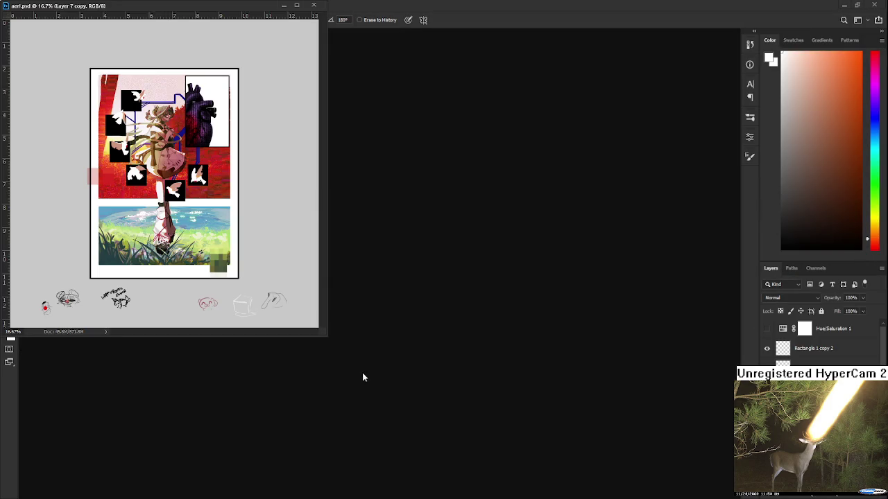
drag(326, 337, 233, 329)
scroll(115, 209, up, 2)
scroll(105, 215, up, 2)
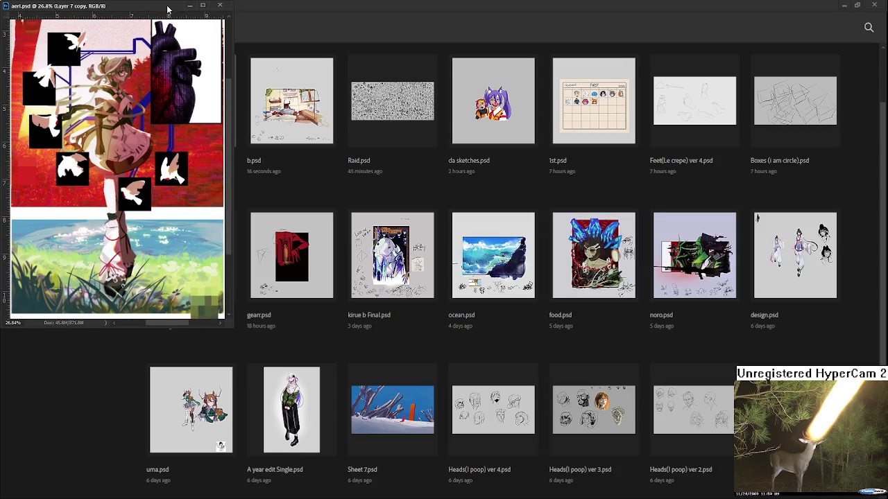
click(190, 7)
click(287, 260)
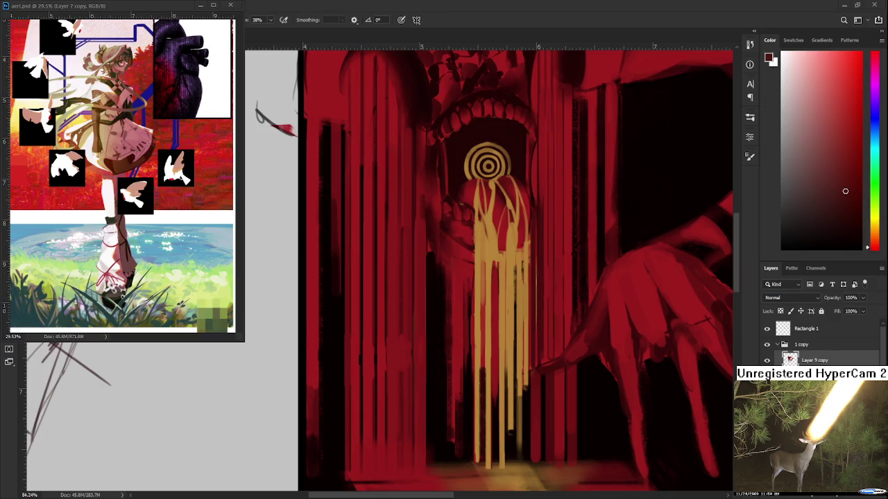